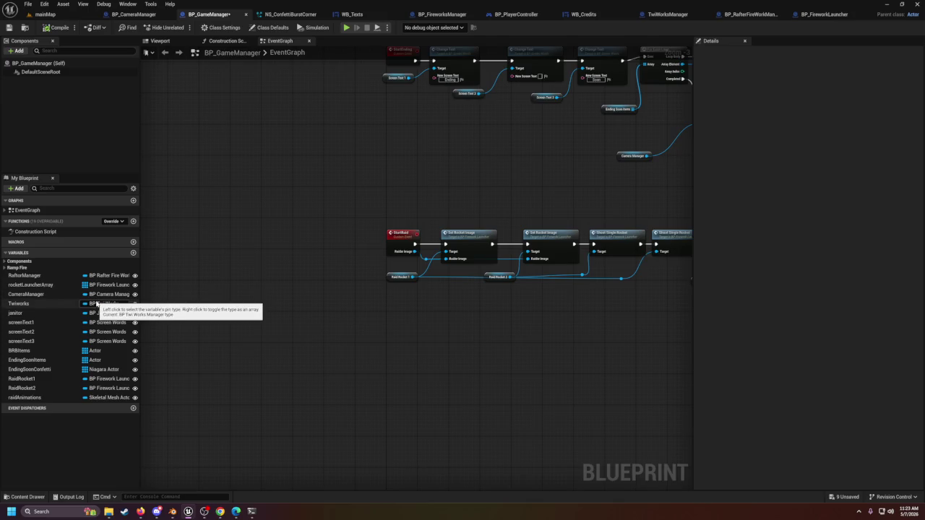
Step: Change the Twiworks variable's type to a Twi Works Manager object reference, confirming the change
{"action": "left_click", "coordinate": [58, 306]}
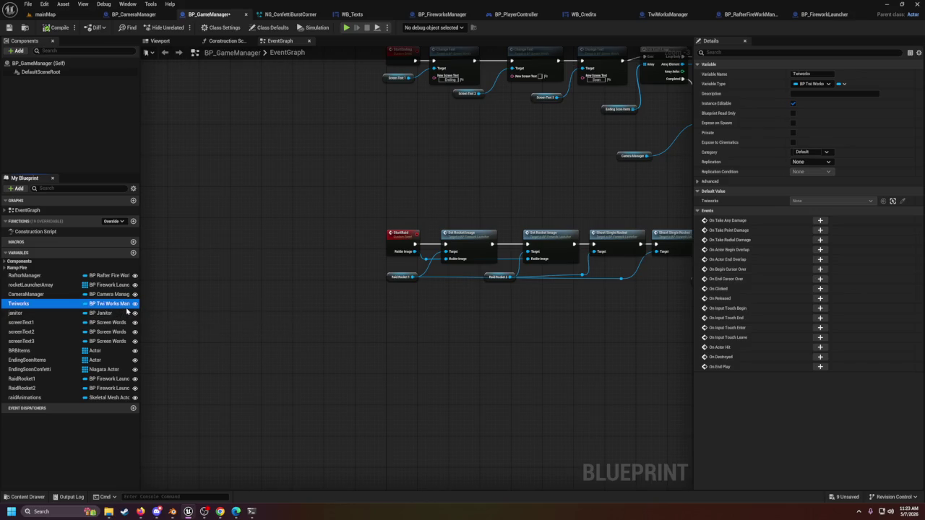
{"action": "left_click", "coordinate": [824, 85]}
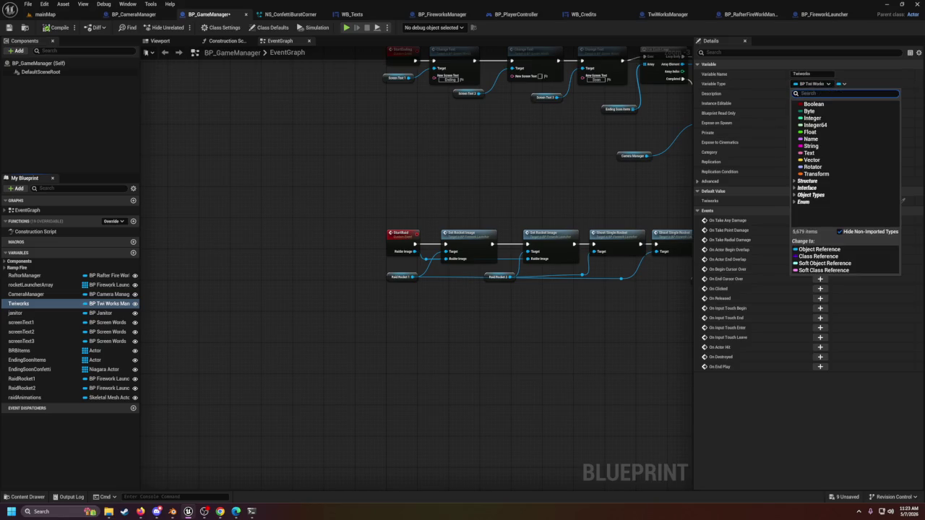
{"action": "type", "text": "bp"}
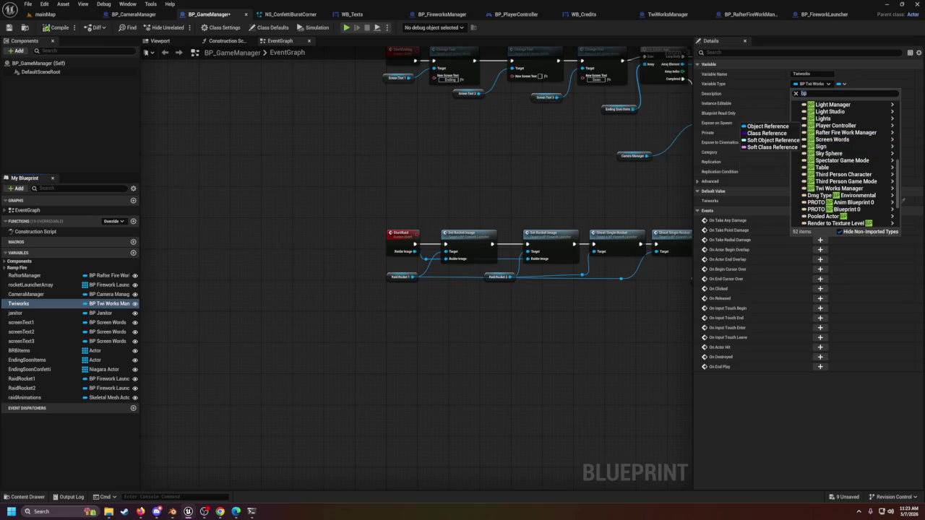
{"action": "type", "text": "twi"}
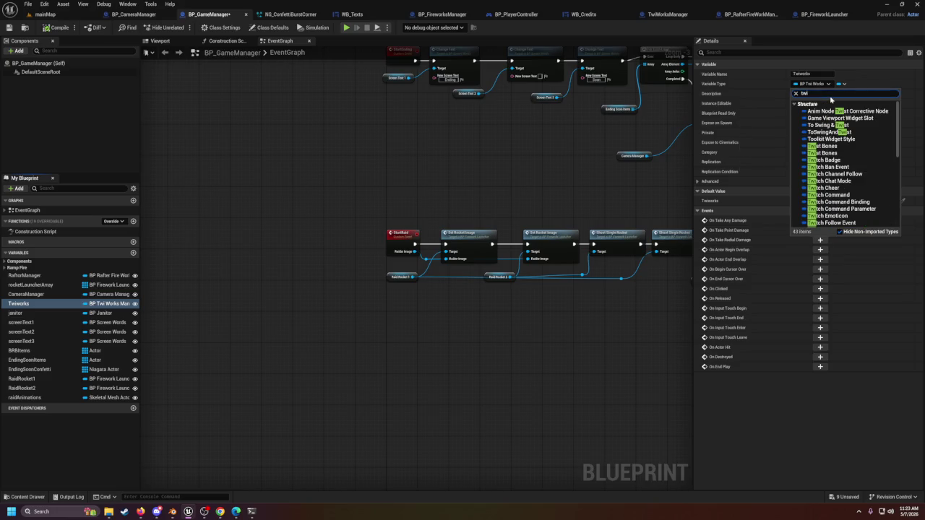
{"action": "type", "text": "wo"}
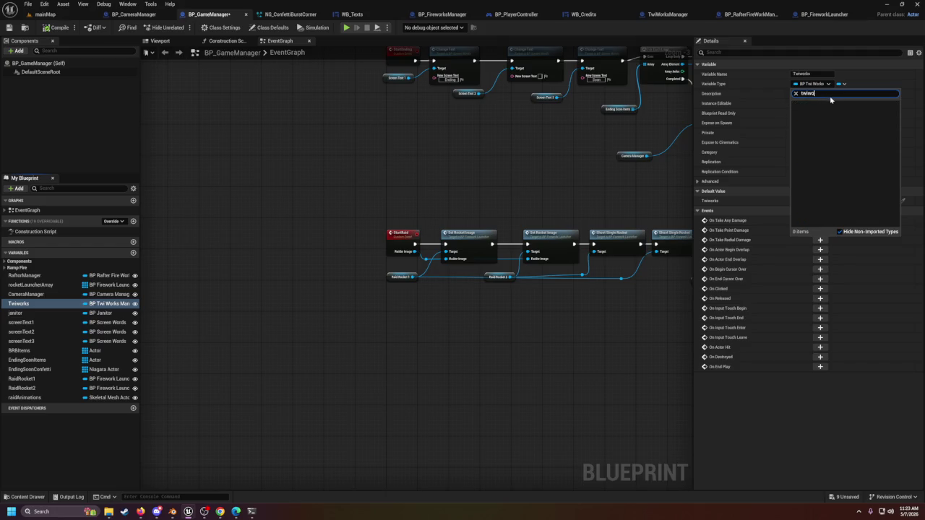
{"action": "mouse_move", "coordinate": [819, 113]}
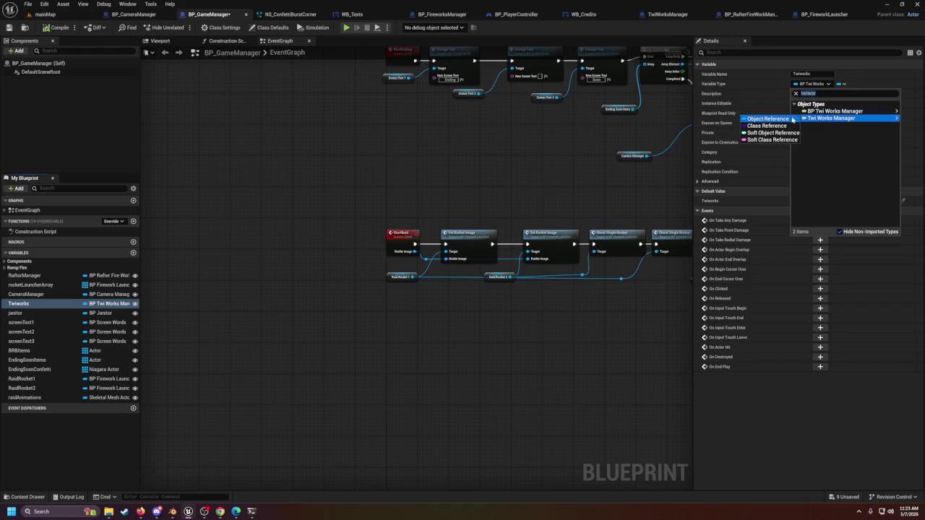
{"action": "left_click", "coordinate": [793, 119]}
{"action": "left_click", "coordinate": [470, 268]}
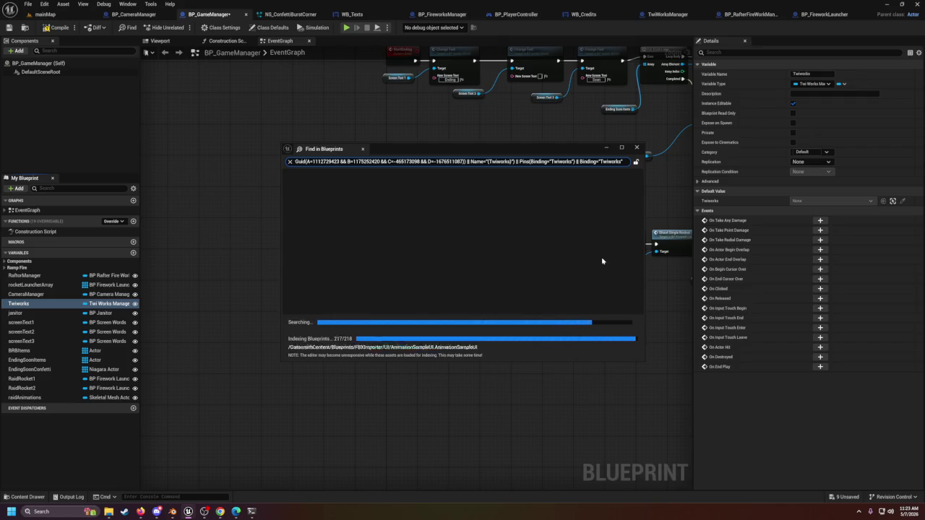
{"action": "left_click", "coordinate": [637, 148]}
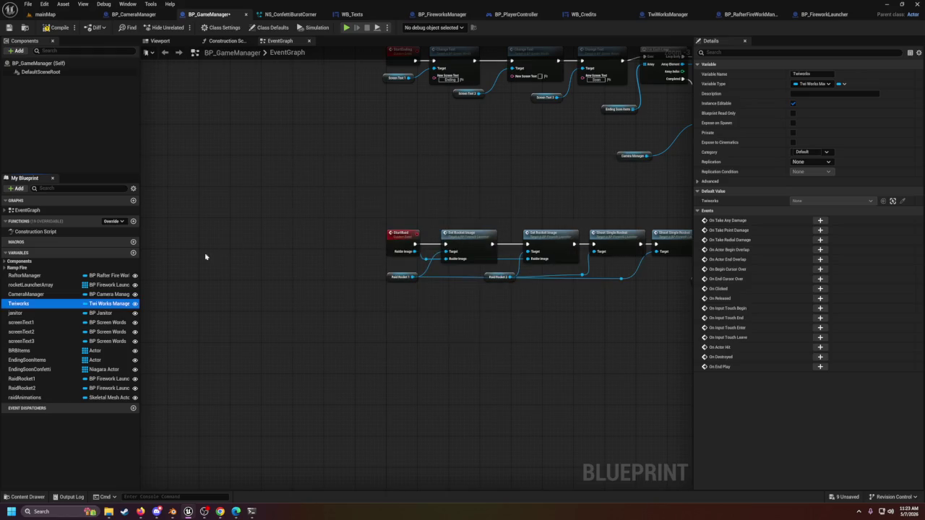
Step: In mainMap, select the BP_GameManager actor and try picking a Twiworks actor with the eyedropper
{"action": "key", "text": "ctrl+Tab"}
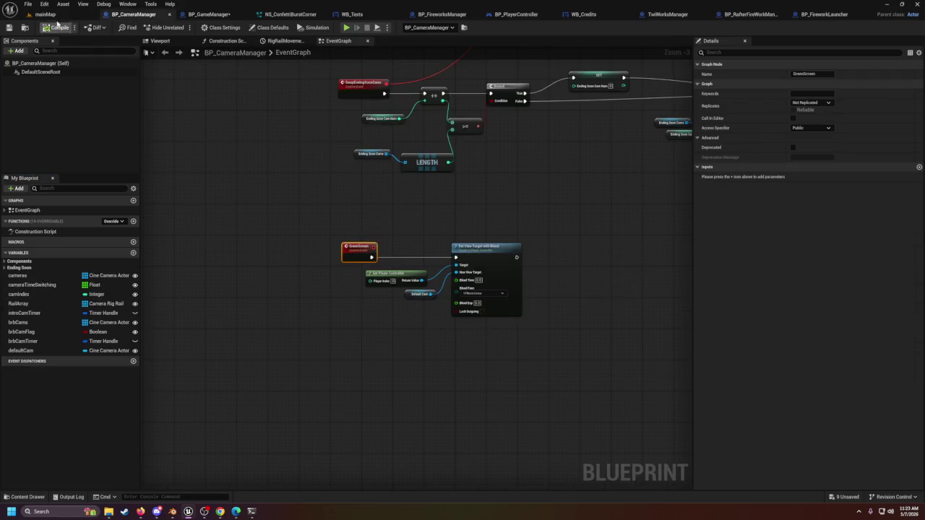
{"action": "left_click", "coordinate": [45, 14]}
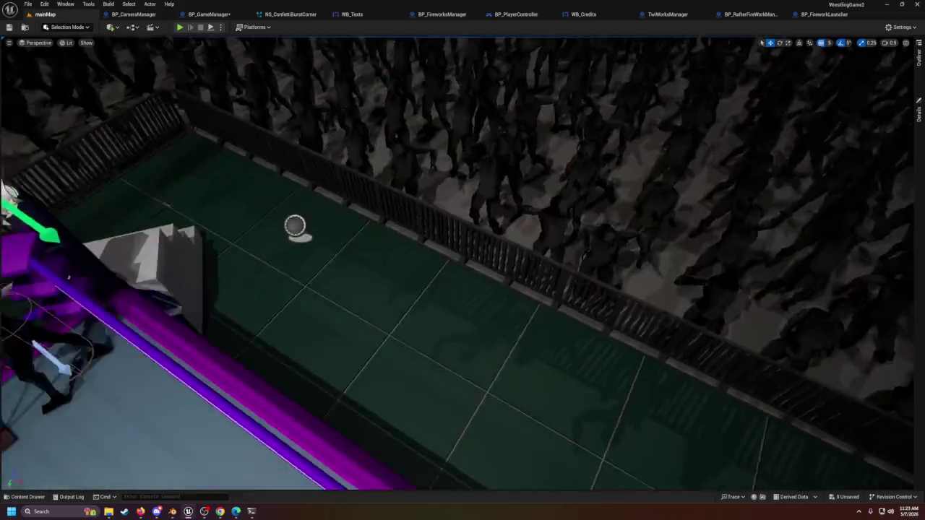
{"action": "left_click", "coordinate": [919, 68]}
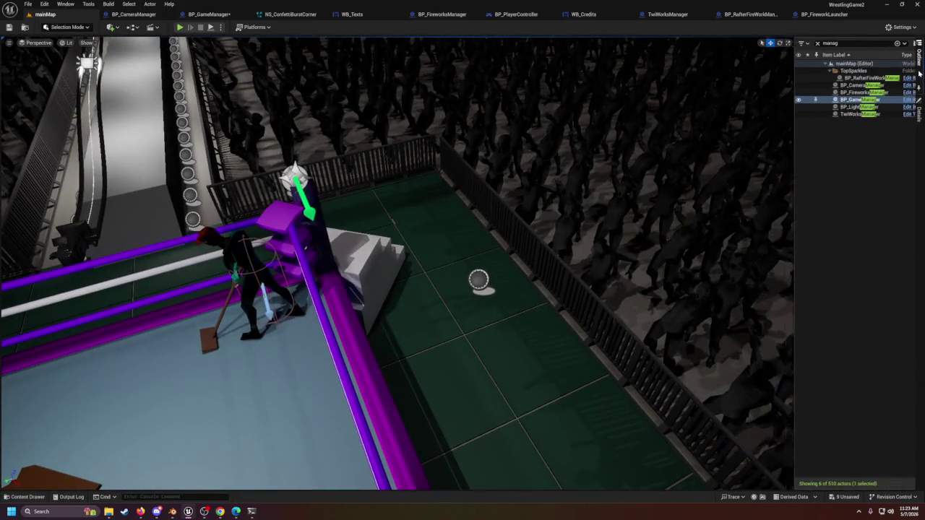
{"action": "left_click", "coordinate": [919, 114]}
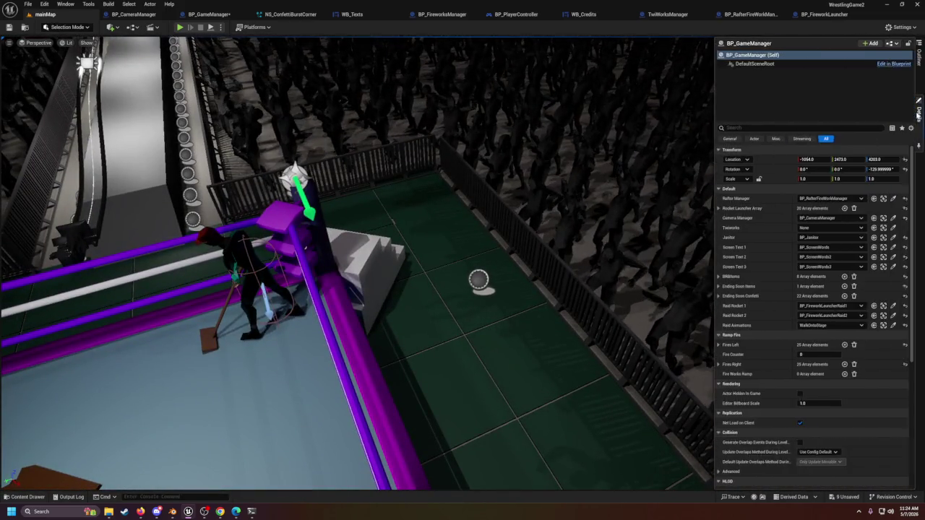
{"action": "left_click", "coordinate": [892, 228]}
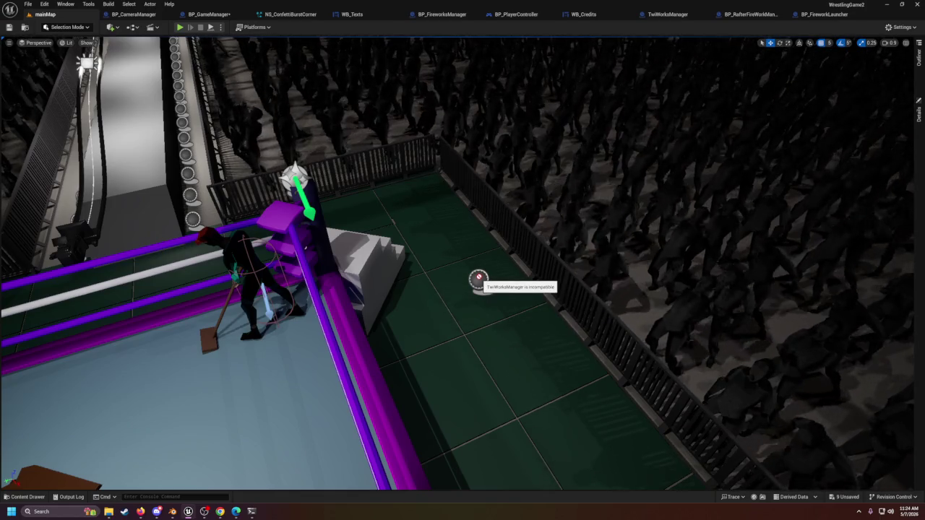
Step: Assign the TwiWorksManager actor to BP_GameManager's Twiworks using the eyedropper
{"action": "left_click", "coordinate": [131, 13]}
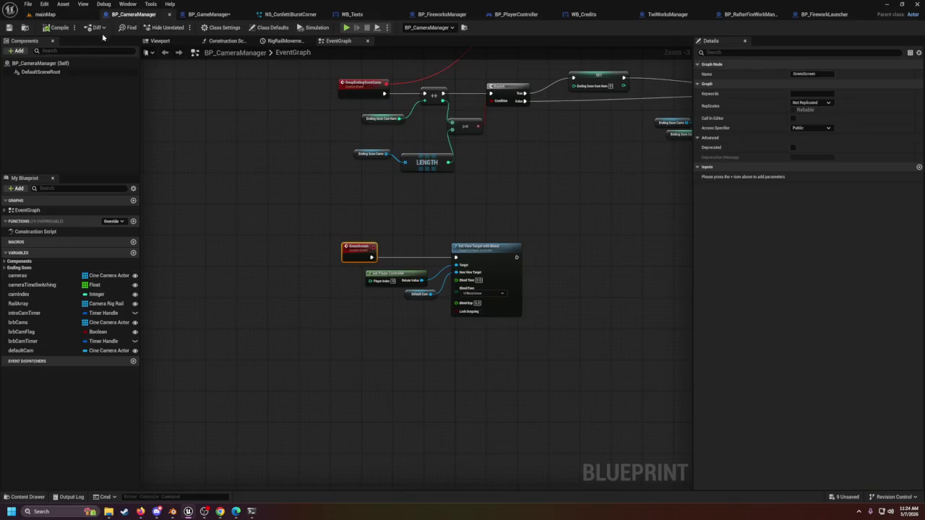
{"action": "left_click", "coordinate": [217, 14]}
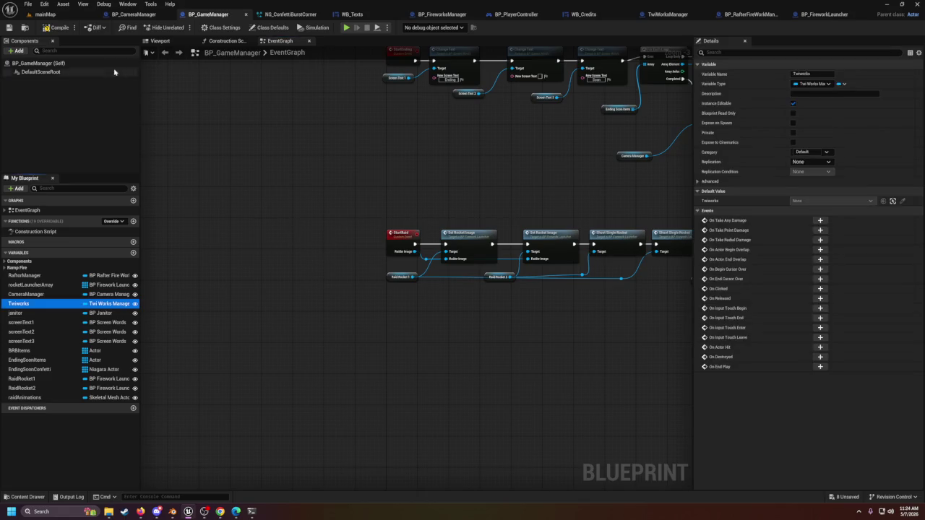
{"action": "left_click", "coordinate": [44, 14]}
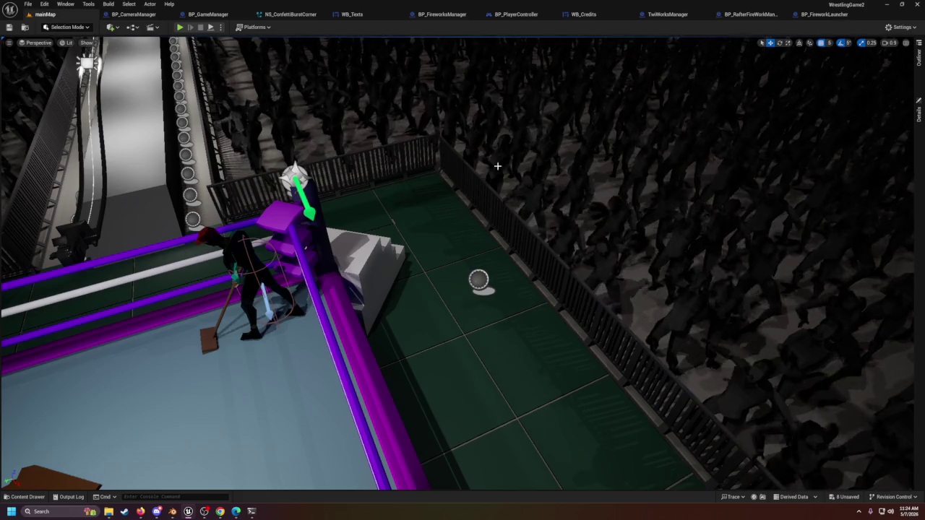
{"action": "left_click", "coordinate": [918, 113]}
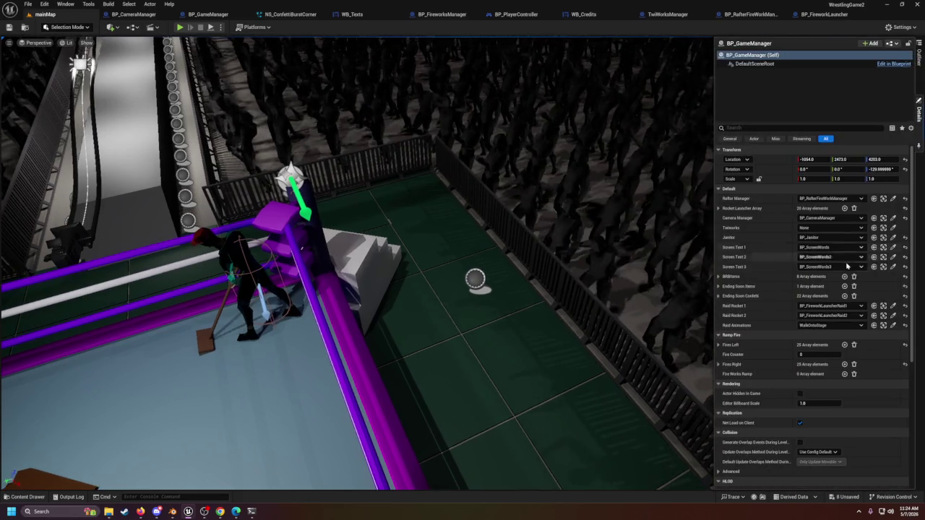
{"action": "left_click", "coordinate": [893, 228]}
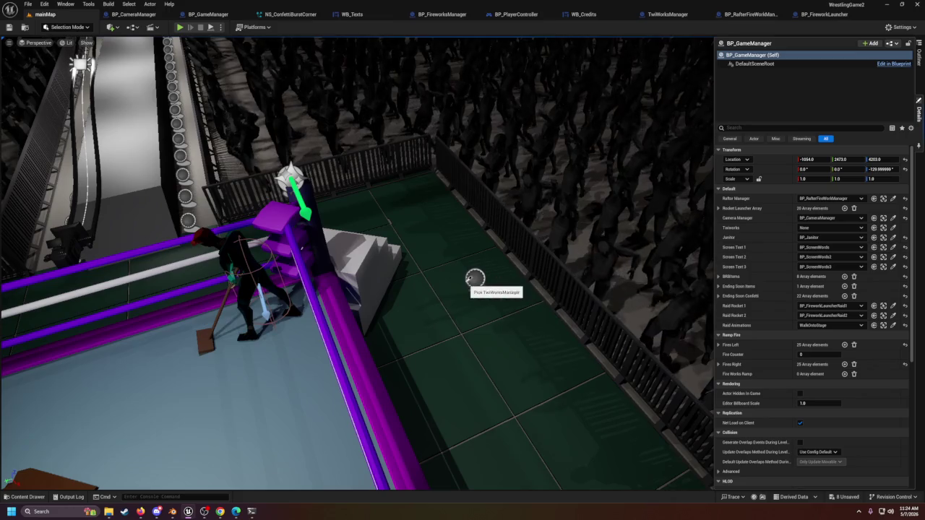
{"action": "left_click", "coordinate": [475, 280]}
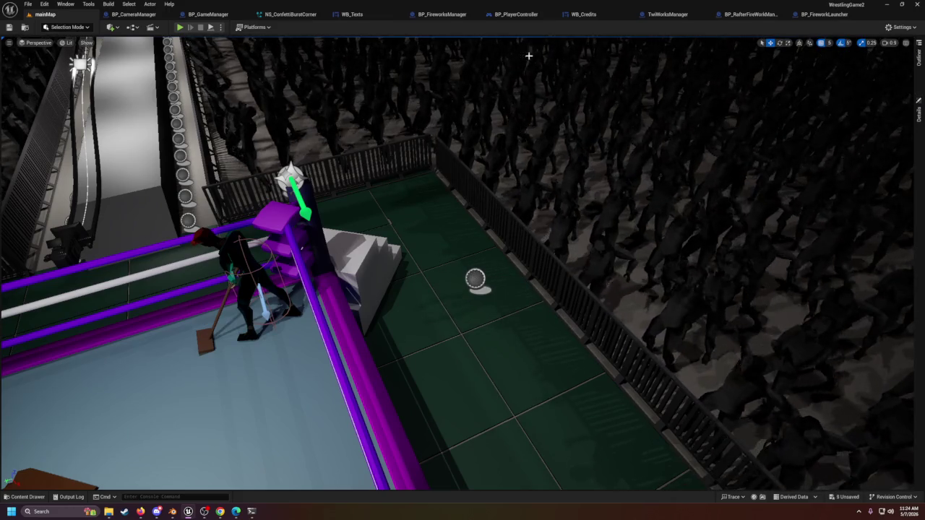
{"action": "left_click", "coordinate": [208, 14]}
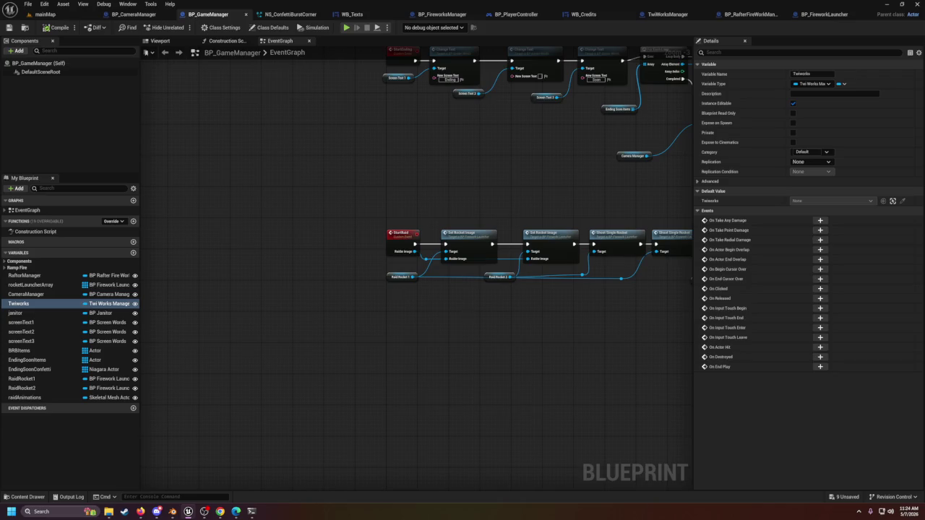
Step: Add a Fill Credits call on Twiworks next to the confetti For Each Loop
{"action": "scroll", "coordinate": [466, 311], "scroll_direction": "down", "scroll_amount": 5}
{"action": "scroll", "coordinate": [346, 260], "scroll_direction": "up", "scroll_amount": 5}
{"action": "scroll", "coordinate": [346, 260], "scroll_direction": "down", "scroll_amount": 4}
{"action": "scroll", "coordinate": [594, 295], "scroll_direction": "up", "scroll_amount": 2}
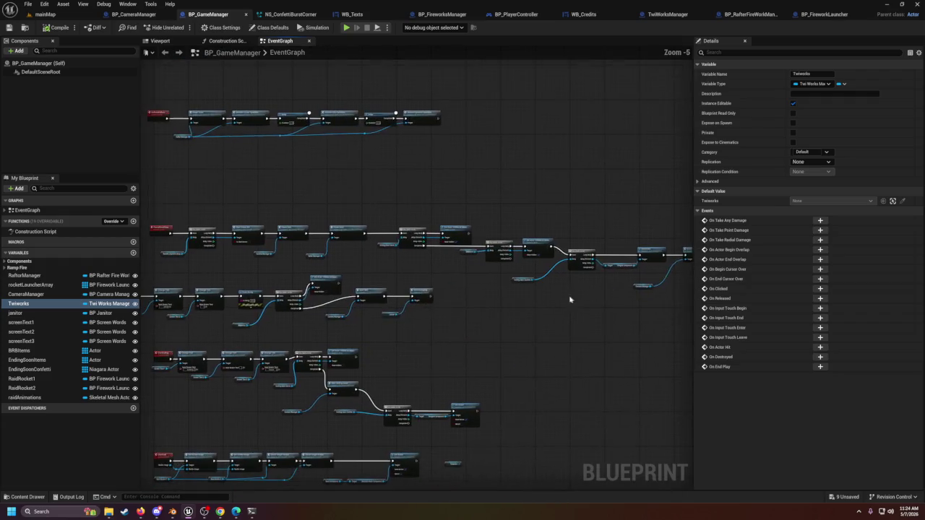
{"action": "left_click_drag", "start_coordinate": [401, 312], "coordinate": [510, 299]}
{"action": "left_click_drag", "start_coordinate": [329, 316], "coordinate": [407, 268]}
{"action": "scroll", "coordinate": [407, 268], "scroll_direction": "up", "scroll_amount": 1}
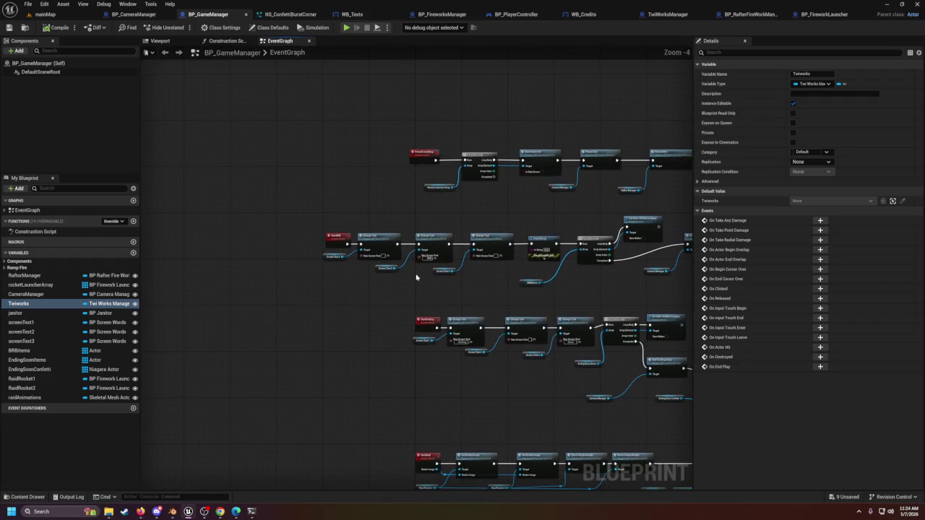
{"action": "scroll", "coordinate": [487, 297], "scroll_direction": "up", "scroll_amount": 2}
{"action": "left_click_drag", "start_coordinate": [527, 305], "coordinate": [434, 313]}
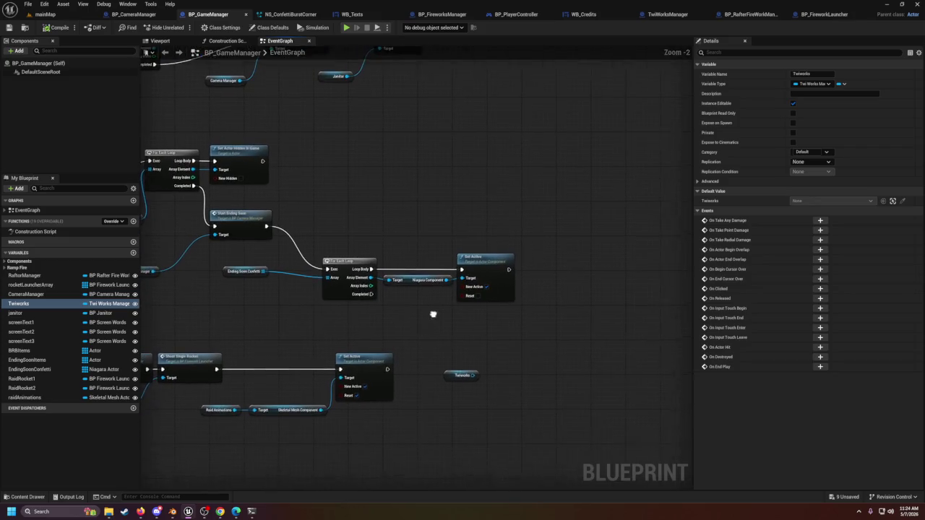
{"action": "left_click_drag", "start_coordinate": [478, 375], "coordinate": [542, 356]}
{"action": "type", "text": "cred"}
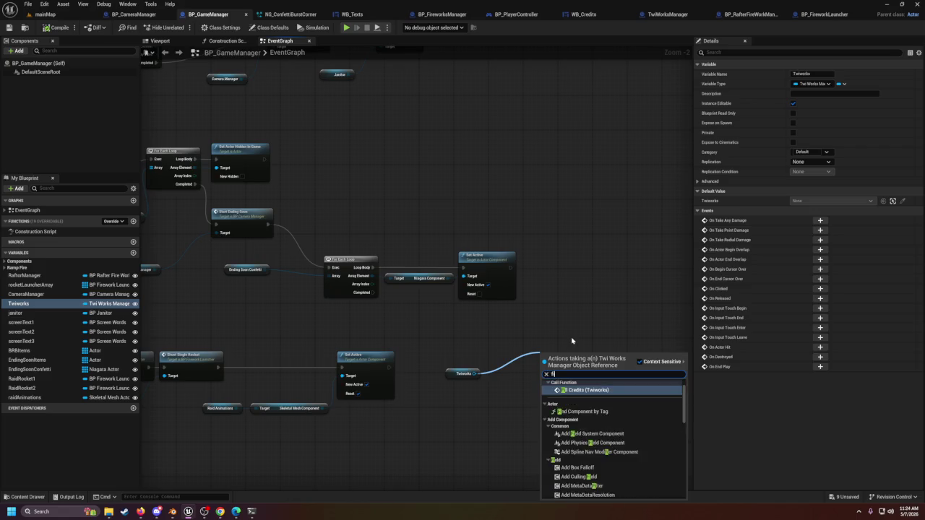
{"action": "key", "text": "Return"}
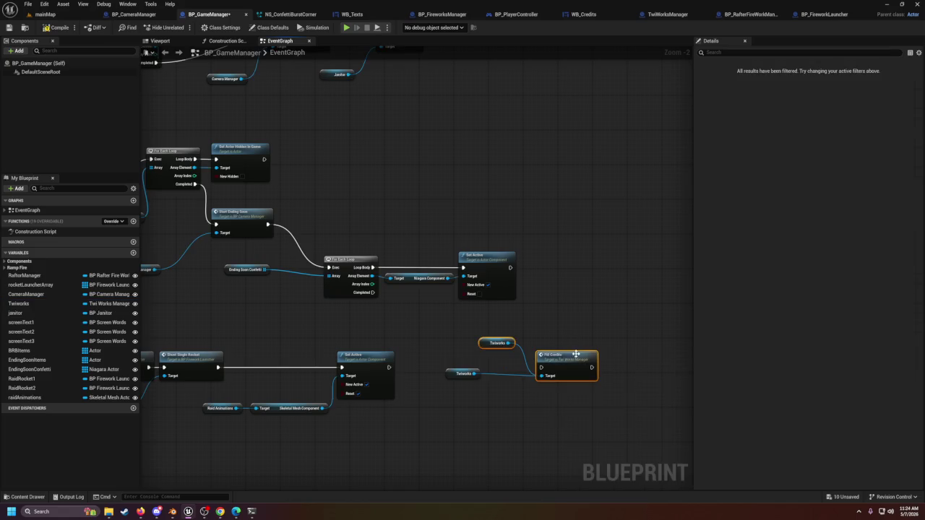
Step: Delete the duplicate Twiworks getter and run Fill Credits from the loop's Completed pin
{"action": "left_click_drag", "start_coordinate": [574, 354], "coordinate": [574, 341]}
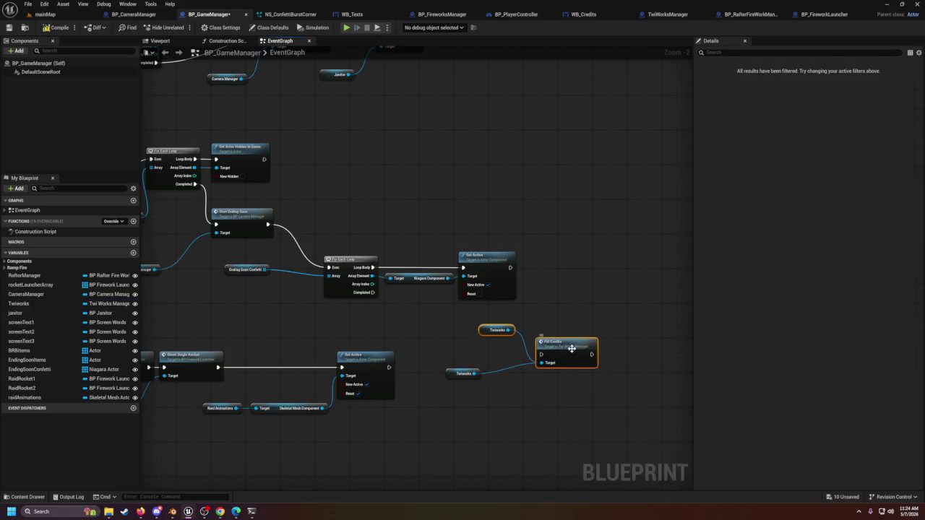
{"action": "left_click", "coordinate": [495, 327]}
{"action": "left_click_drag", "start_coordinate": [496, 326], "coordinate": [480, 343]}
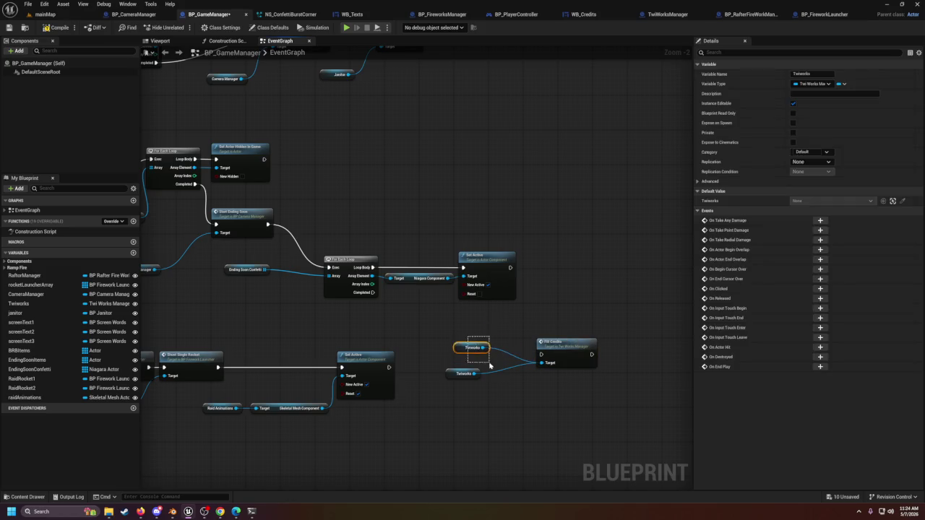
{"action": "key", "text": "Delete"}
{"action": "mouse_move", "coordinate": [371, 293]}
{"action": "left_mouse_down"}
{"action": "mouse_move", "coordinate": [576, 383]}
{"action": "mouse_move", "coordinate": [541, 354]}
{"action": "left_mouse_up"}
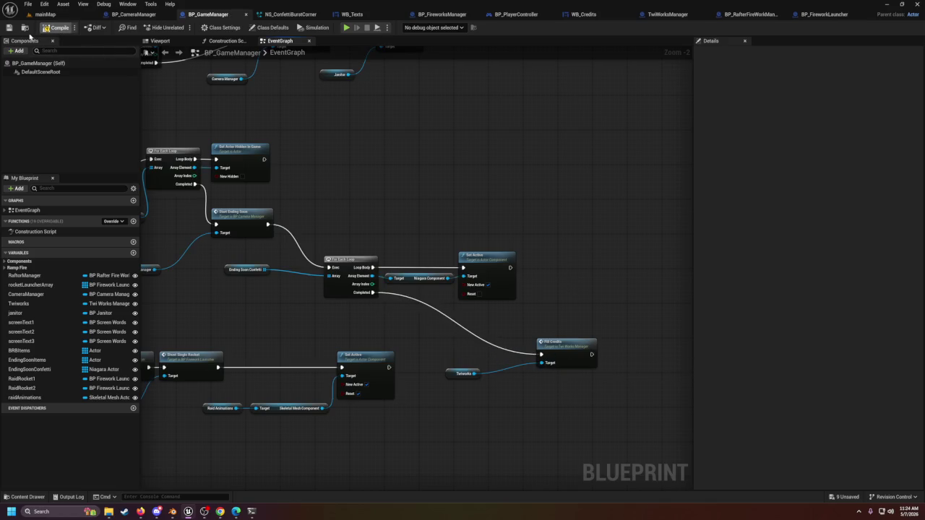
{"action": "left_click", "coordinate": [40, 14]}
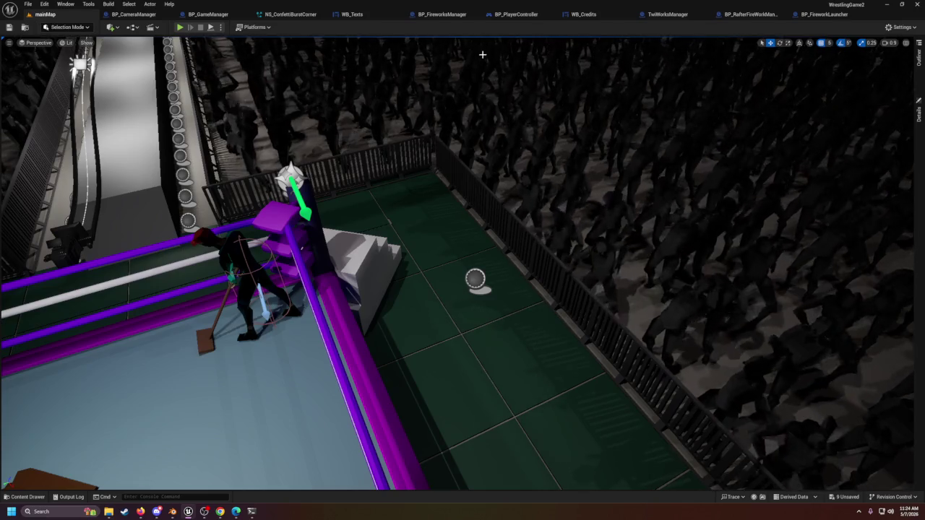
Step: Play-test the arena level, watch the fireworks, then stop the session
{"action": "left_click", "coordinate": [180, 27]}
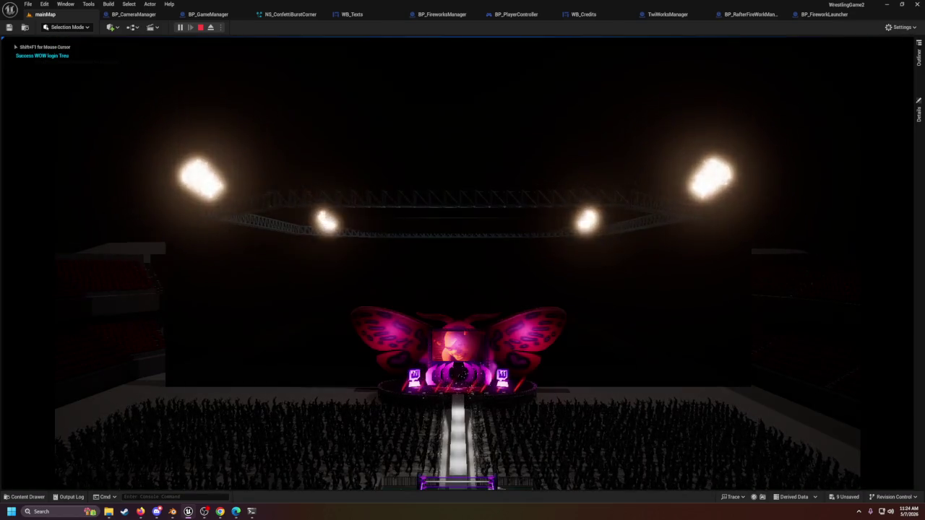
{"action": "key", "text": "shift+F1"}
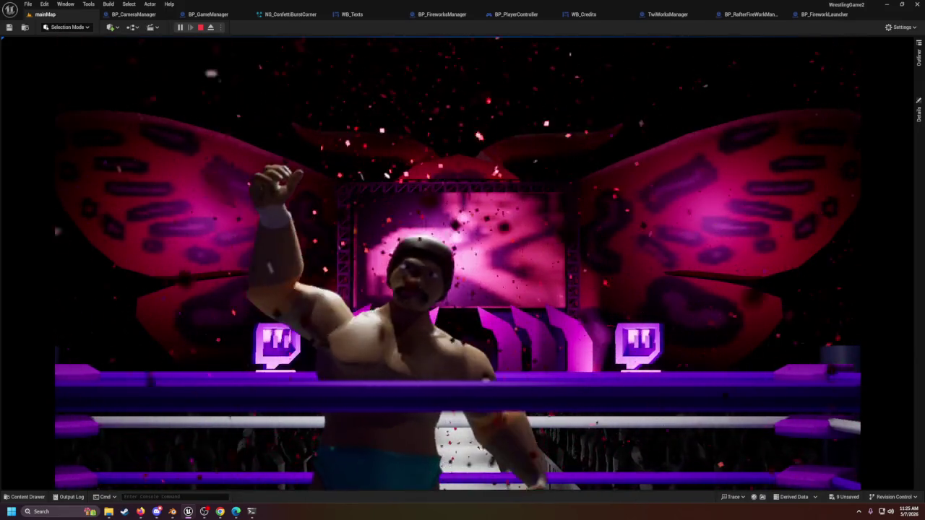
{"action": "key", "text": "Escape"}
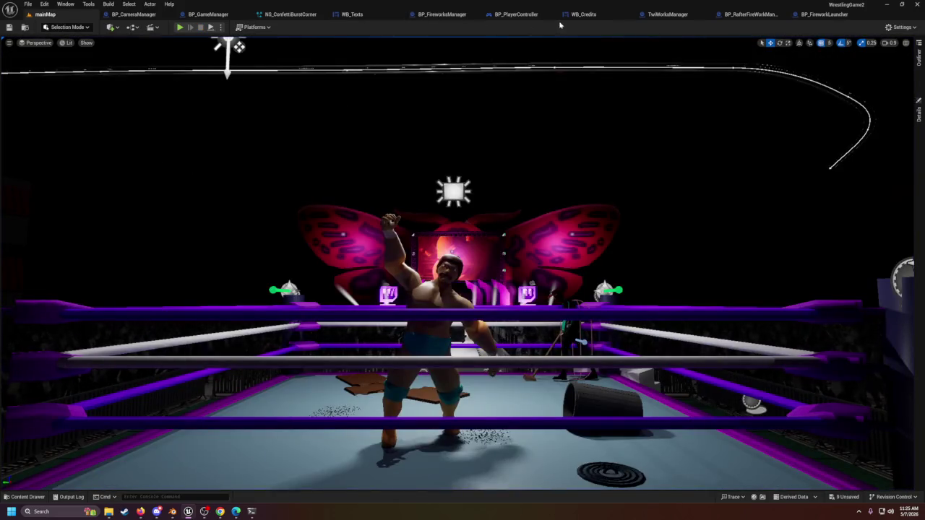
{"action": "left_click", "coordinate": [578, 14]}
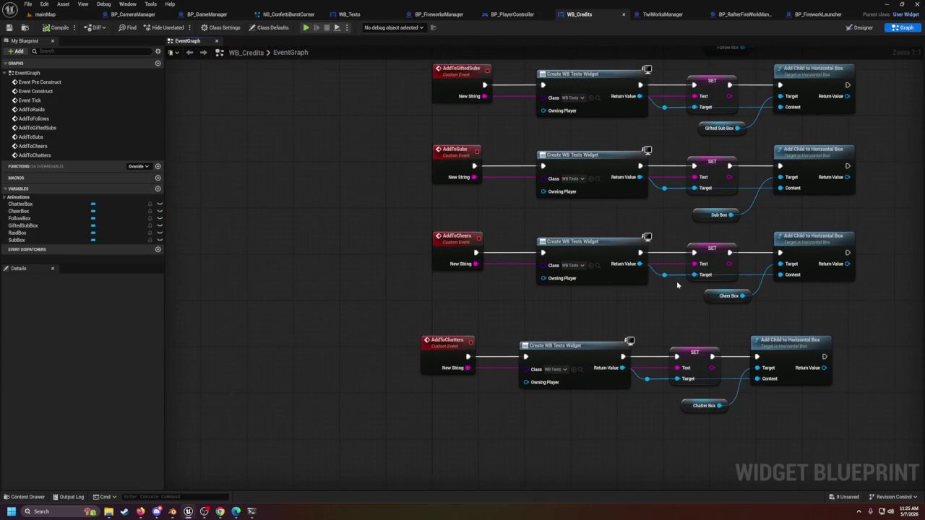
Step: In the WB_Credits graph, nudge the AddToCheers SET node down onto the Cheer Box getter
{"action": "left_click_drag", "start_coordinate": [741, 263], "coordinate": [634, 266]}
{"action": "left_click", "coordinate": [606, 251]}
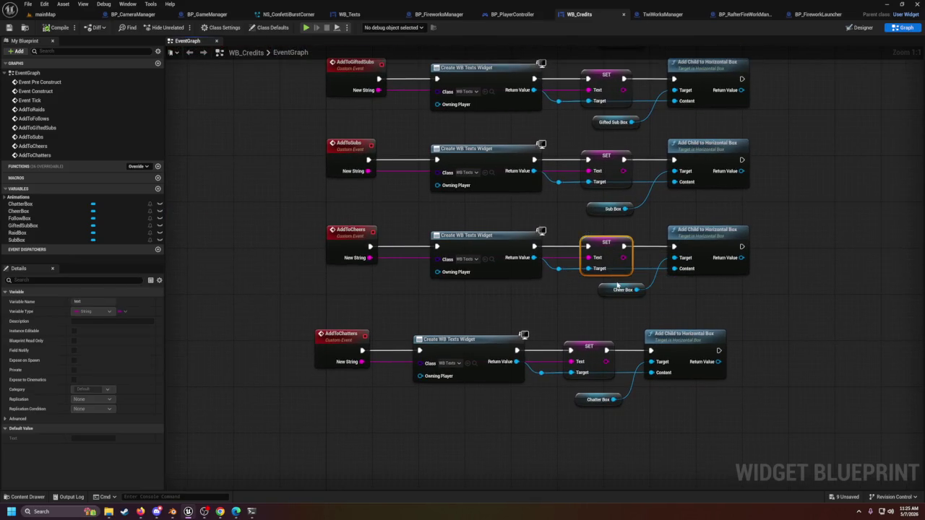
{"action": "left_click", "coordinate": [619, 284]}
{"action": "left_click", "coordinate": [620, 290]}
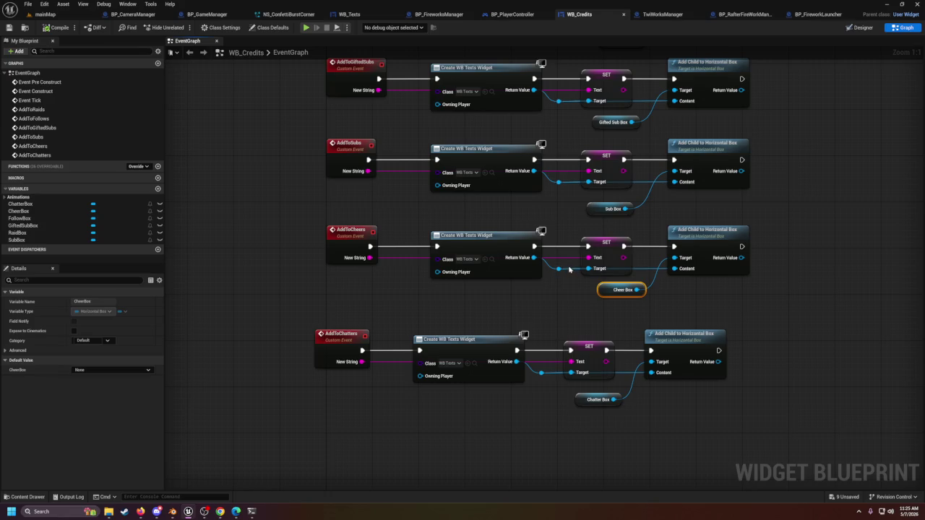
{"action": "left_click_drag", "start_coordinate": [610, 253], "coordinate": [609, 243]}
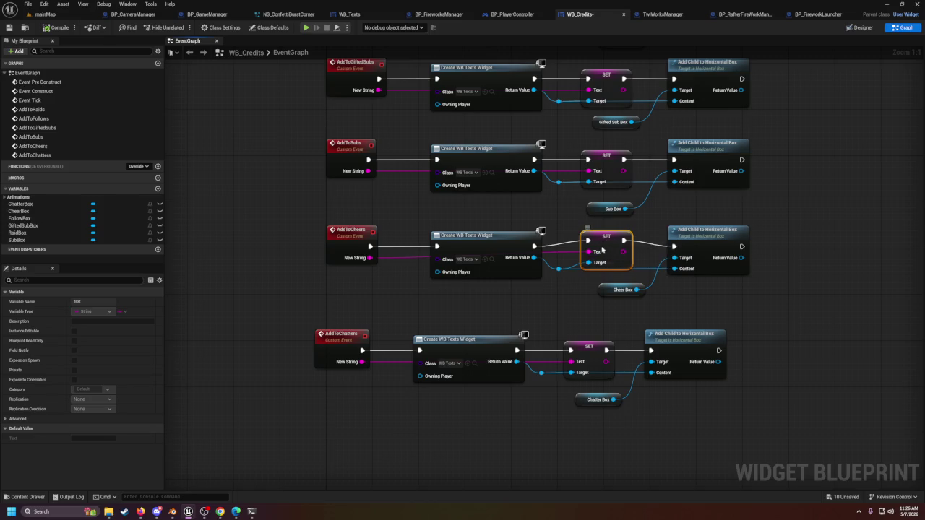
{"action": "left_click_drag", "start_coordinate": [601, 248], "coordinate": [601, 266]}
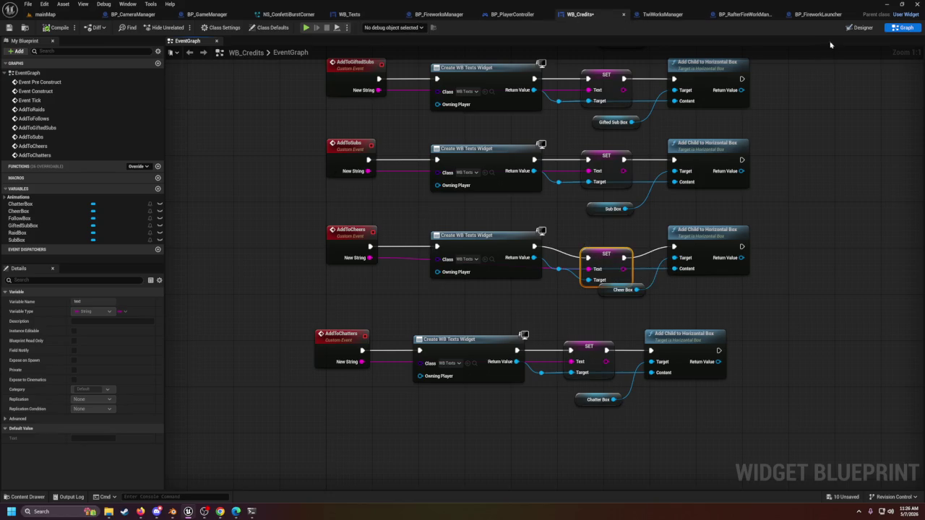
{"action": "left_click", "coordinate": [274, 130]}
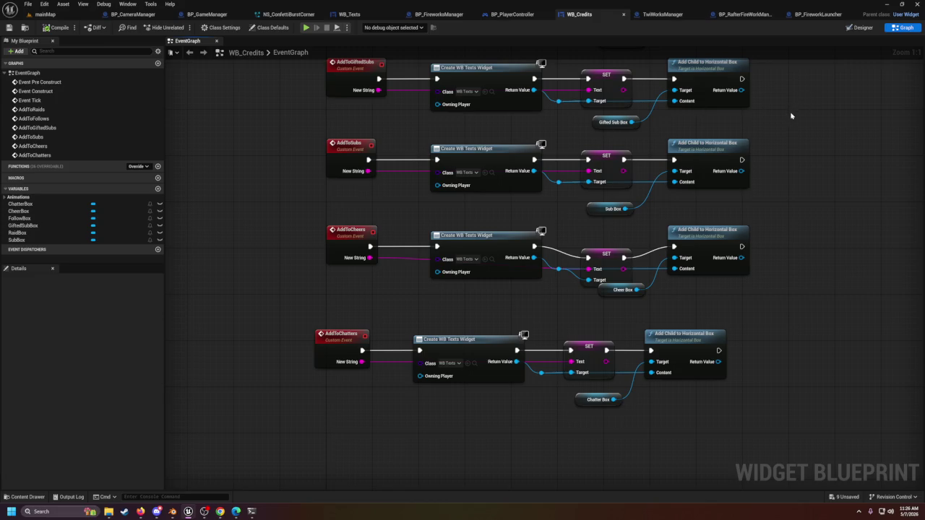
{"action": "left_click", "coordinate": [333, 354]}
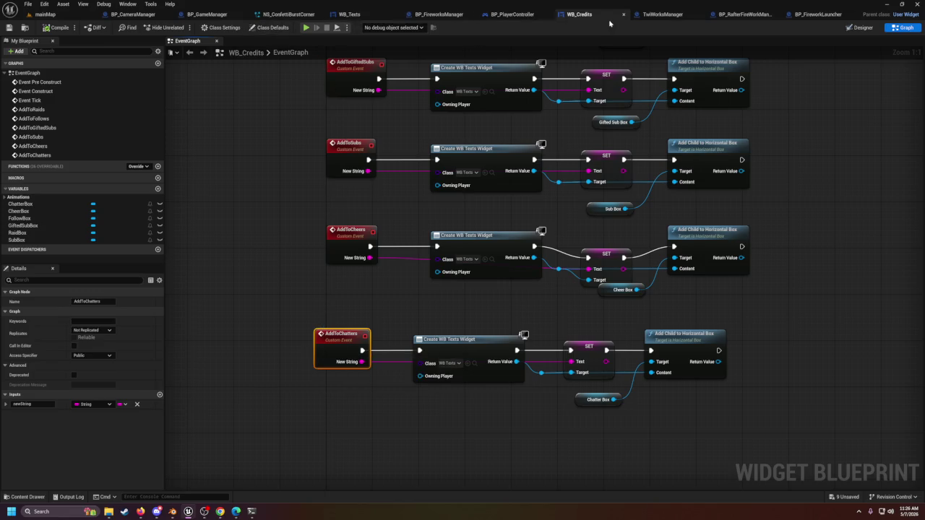
{"action": "double_click", "coordinate": [673, 8]}
{"action": "double_click", "coordinate": [672, 12]}
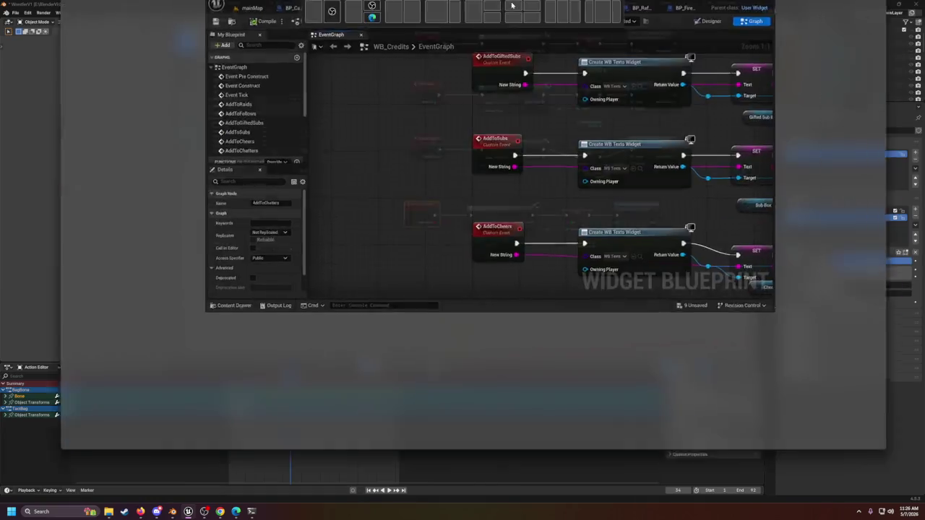
{"action": "left_click", "coordinate": [657, 14]}
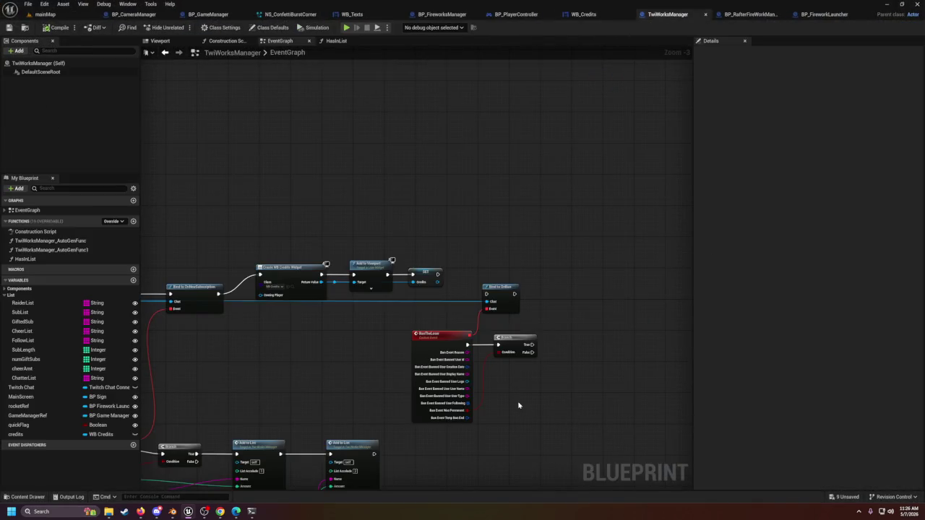
{"action": "left_click_drag", "start_coordinate": [518, 405], "coordinate": [510, 157]}
{"action": "scroll", "coordinate": [470, 238], "scroll_direction": "down", "scroll_amount": 5}
{"action": "left_click_drag", "start_coordinate": [484, 333], "coordinate": [422, 159]}
{"action": "scroll", "coordinate": [422, 159], "scroll_direction": "up", "scroll_amount": 4}
{"action": "left_click_drag", "start_coordinate": [433, 405], "coordinate": [411, 232]}
{"action": "left_click", "coordinate": [411, 232]}
{"action": "scroll", "coordinate": [510, 264], "scroll_direction": "down", "scroll_amount": 3}
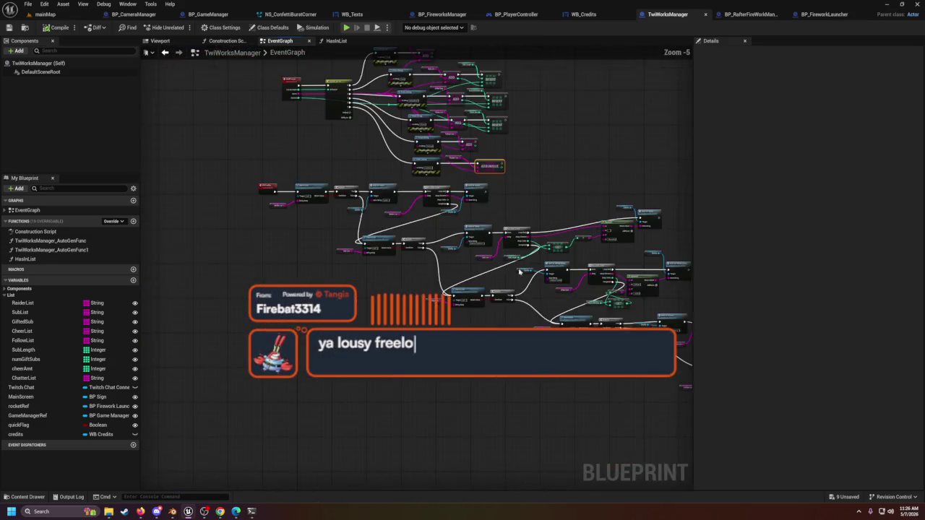
{"action": "scroll", "coordinate": [510, 263], "scroll_direction": "up", "scroll_amount": 3}
{"action": "mouse_move", "coordinate": [483, 421]}
{"action": "left_mouse_down"}
{"action": "mouse_move", "coordinate": [422, 381]}
{"action": "mouse_move", "coordinate": [365, 359]}
{"action": "left_mouse_up"}
{"action": "scroll", "coordinate": [342, 344], "scroll_direction": "up", "scroll_amount": 2}
{"action": "mouse_move", "coordinate": [277, 301]}
{"action": "left_mouse_down"}
{"action": "mouse_move", "coordinate": [341, 294]}
{"action": "mouse_move", "coordinate": [334, 285]}
{"action": "left_mouse_up"}
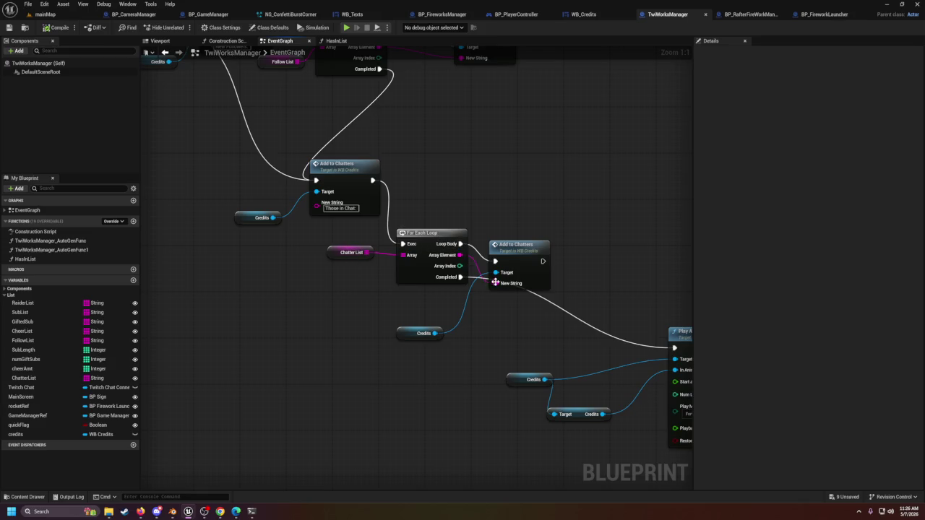
{"action": "left_click", "coordinate": [339, 252]}
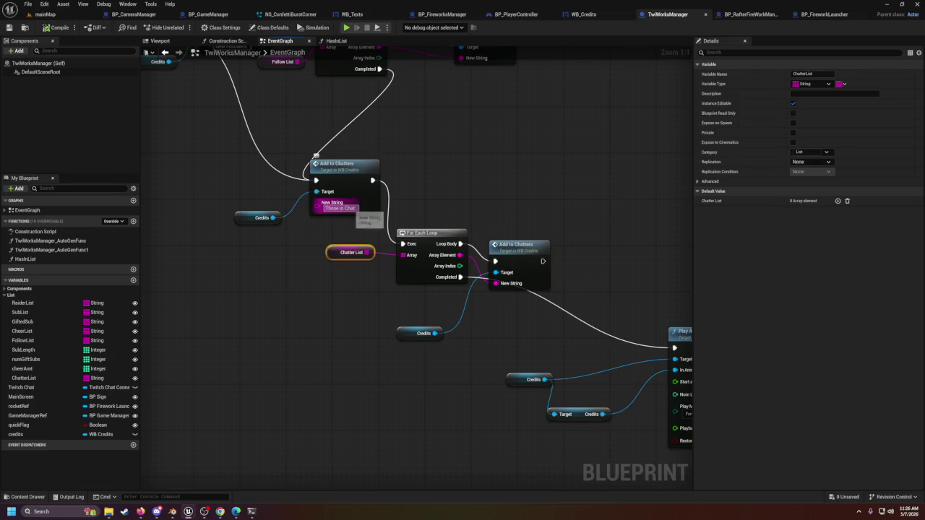
{"action": "left_click", "coordinate": [341, 196]}
{"action": "double_click", "coordinate": [344, 196]}
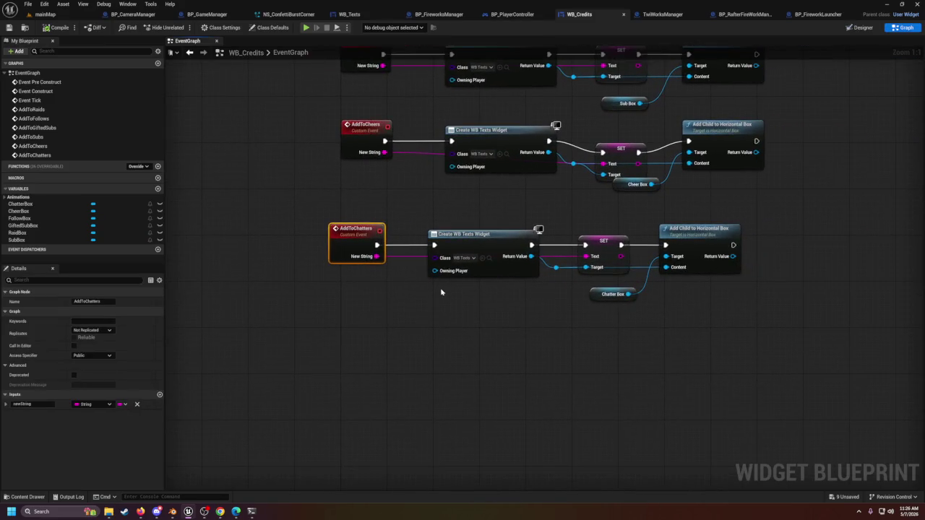
Step: Make the WB_Texts text variable instance editable
{"action": "left_click", "coordinate": [349, 13]}
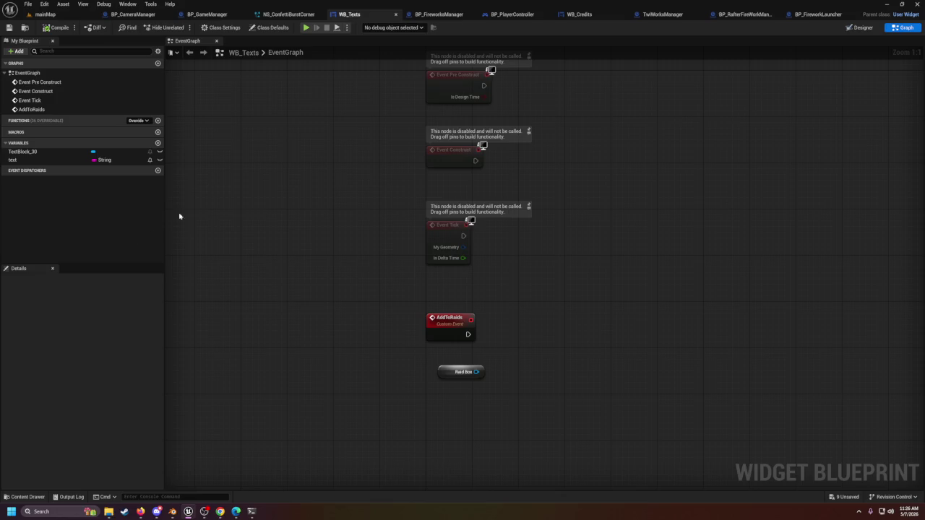
{"action": "left_click", "coordinate": [128, 160]}
{"action": "left_click", "coordinate": [160, 161]}
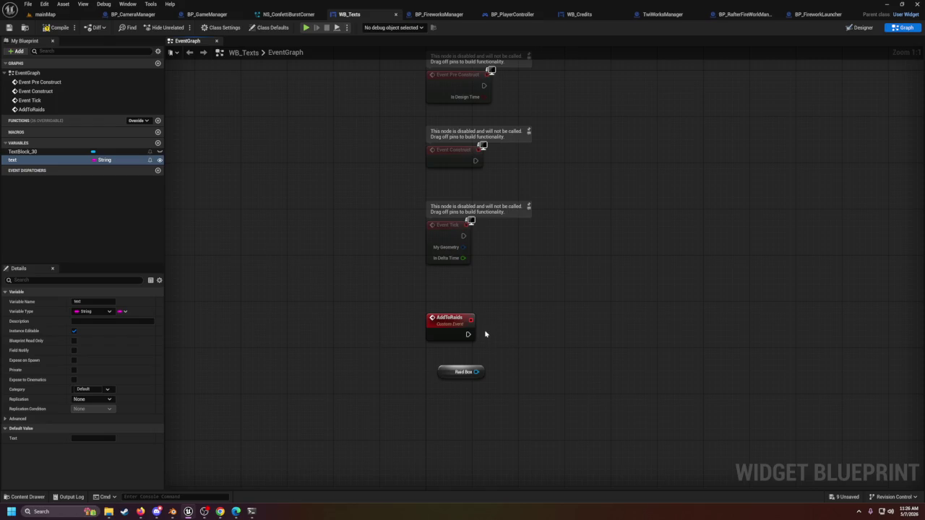
Step: Delete the Raid Box node from WB_Texts and return to the WB_Credits designer
{"action": "scroll", "coordinate": [497, 274], "scroll_direction": "down", "scroll_amount": 2}
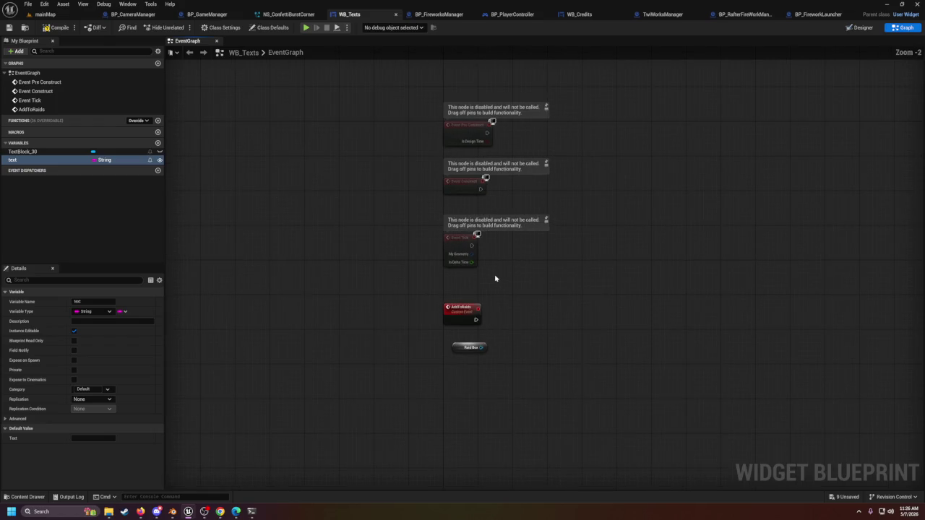
{"action": "left_click", "coordinate": [476, 362]}
{"action": "key", "text": "Delete"}
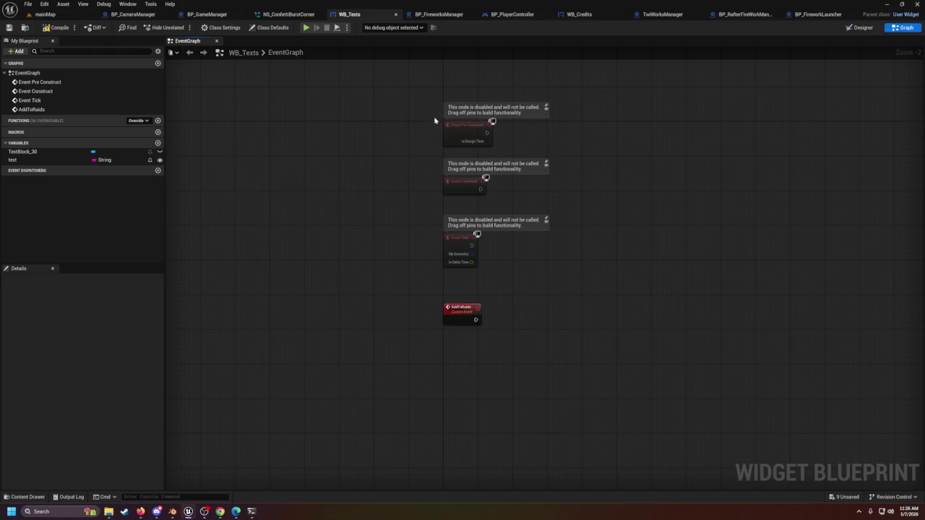
{"action": "left_click", "coordinate": [437, 15]}
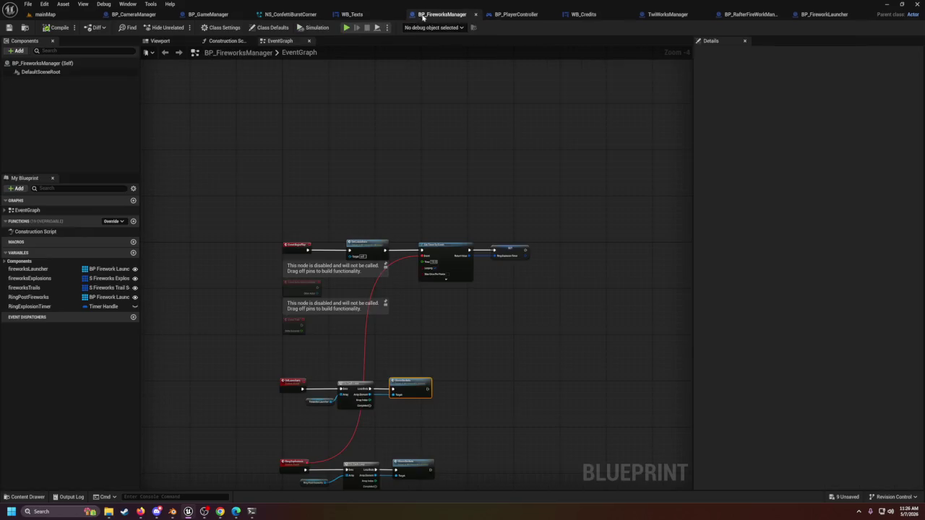
{"action": "left_click", "coordinate": [578, 15]}
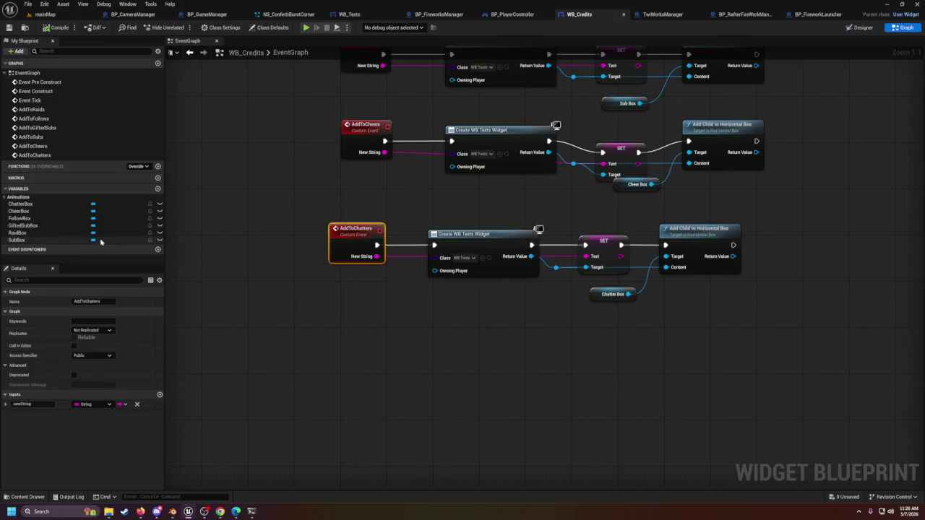
{"action": "left_click", "coordinate": [861, 28]}
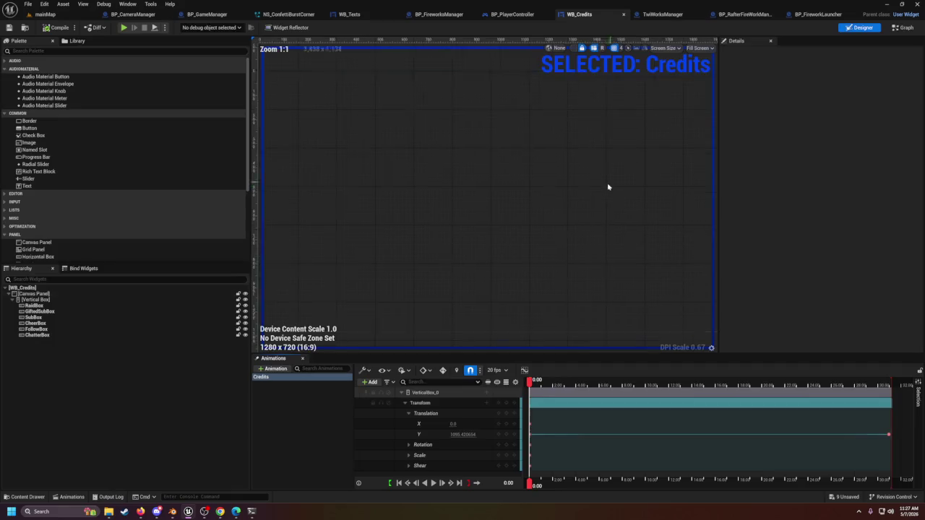
{"action": "left_click", "coordinate": [35, 299]}
{"action": "left_click", "coordinate": [34, 307]}
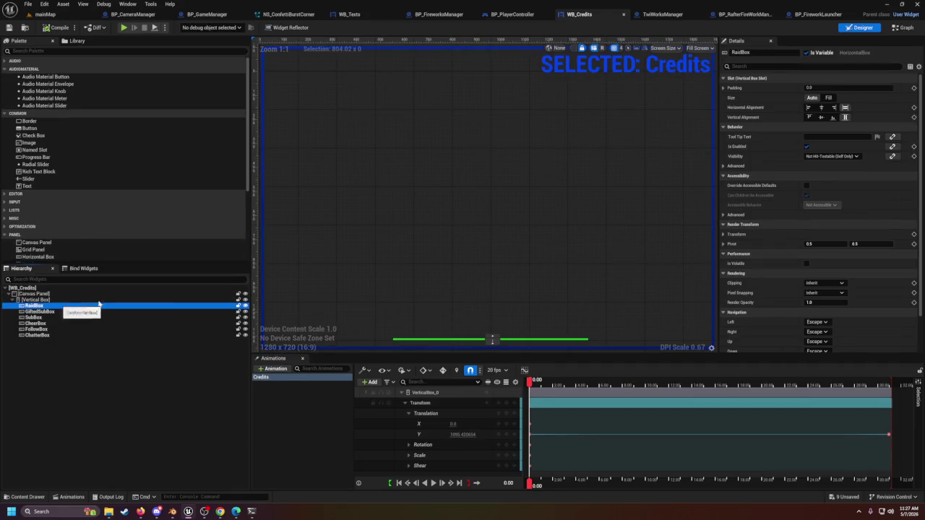
{"action": "scroll", "coordinate": [361, 305], "scroll_direction": "down", "scroll_amount": 1}
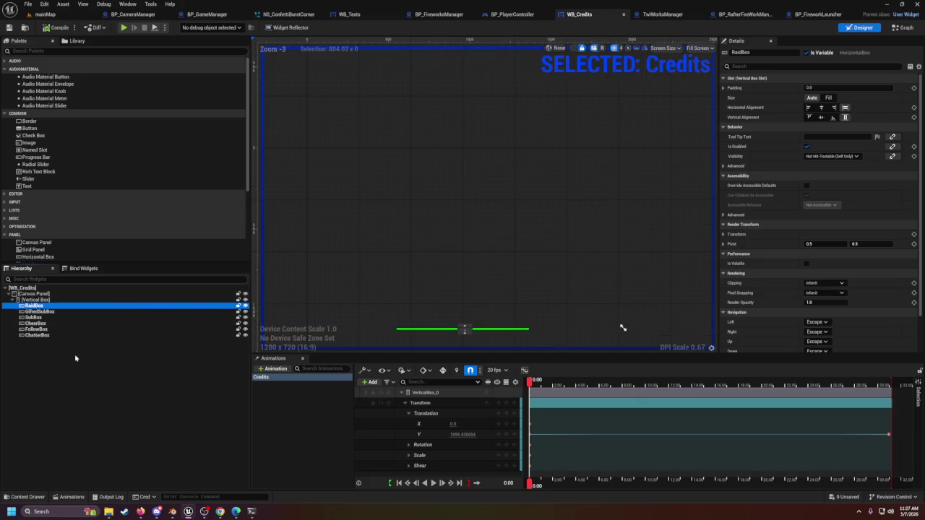
{"action": "left_click", "coordinate": [36, 336]}
{"action": "left_click", "coordinate": [34, 306]}
{"action": "left_click", "coordinate": [38, 335]}
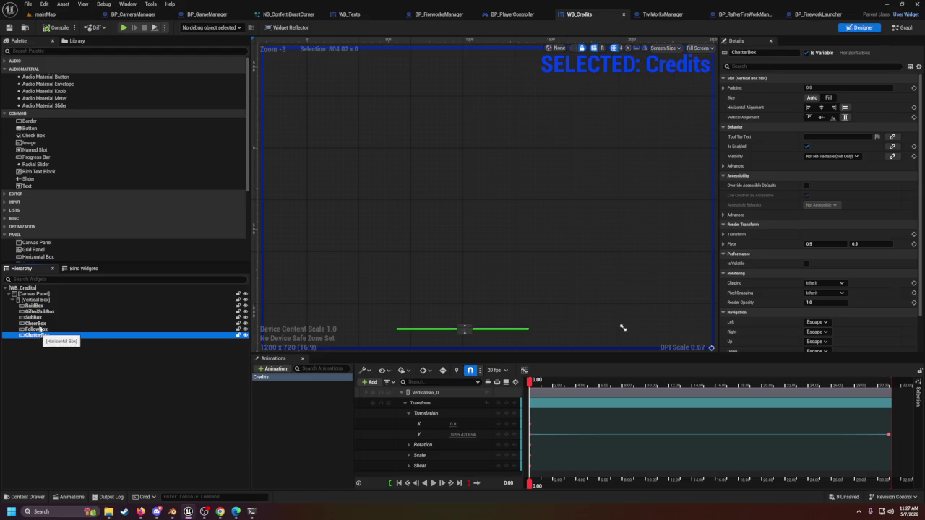
{"action": "left_click", "coordinate": [36, 299]}
{"action": "right_click", "coordinate": [40, 302]}
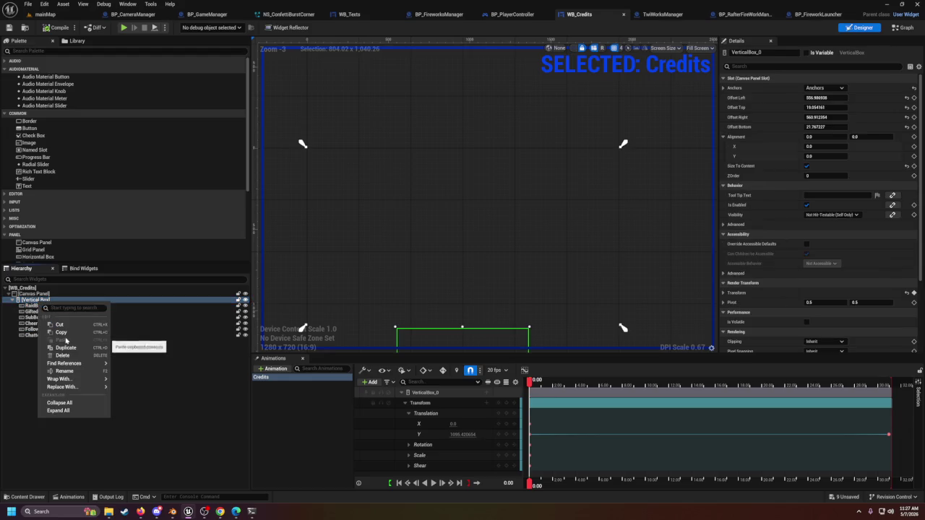
{"action": "left_click", "coordinate": [32, 301]}
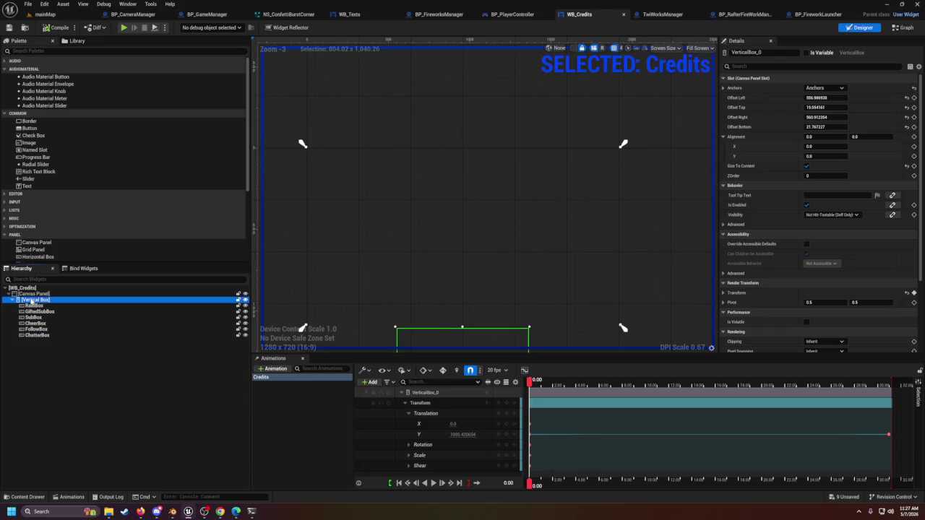
{"action": "right_click", "coordinate": [31, 301]}
{"action": "left_click", "coordinate": [14, 377]}
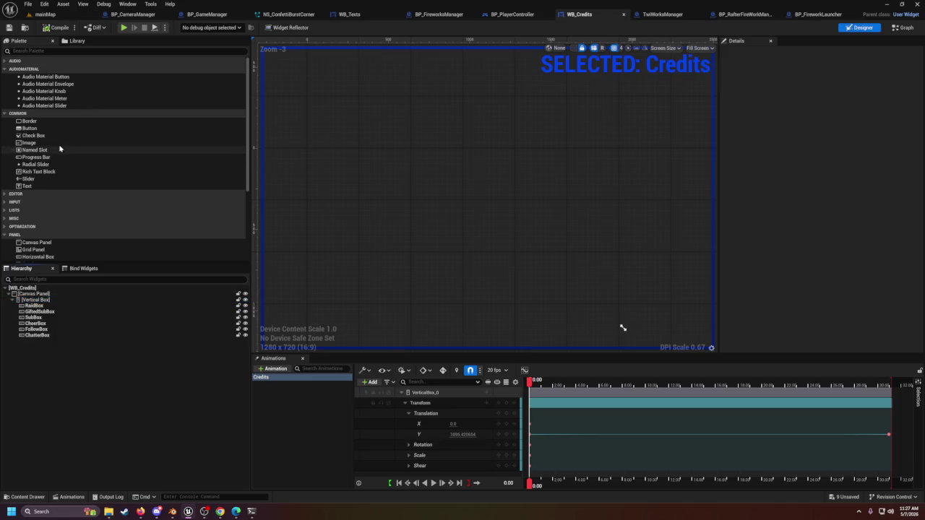
{"action": "scroll", "coordinate": [47, 228], "scroll_direction": "down", "scroll_amount": 2}
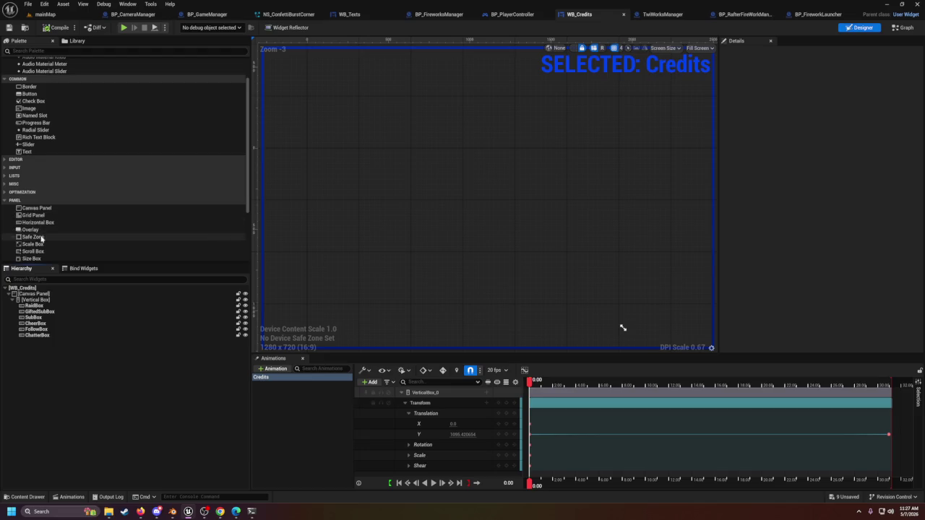
{"action": "scroll", "coordinate": [41, 243], "scroll_direction": "down", "scroll_amount": 3}
Step: Add a new Vertical Box below ChatterBox in the Hierarchy, cancelling a clashing rename
{"action": "left_click_drag", "start_coordinate": [40, 222], "coordinate": [40, 337]}
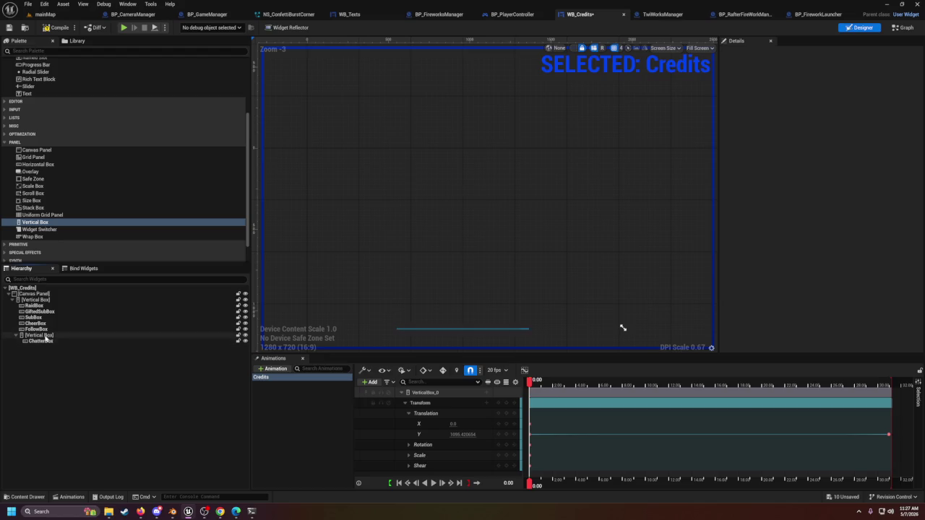
{"action": "left_click", "coordinate": [42, 341]}
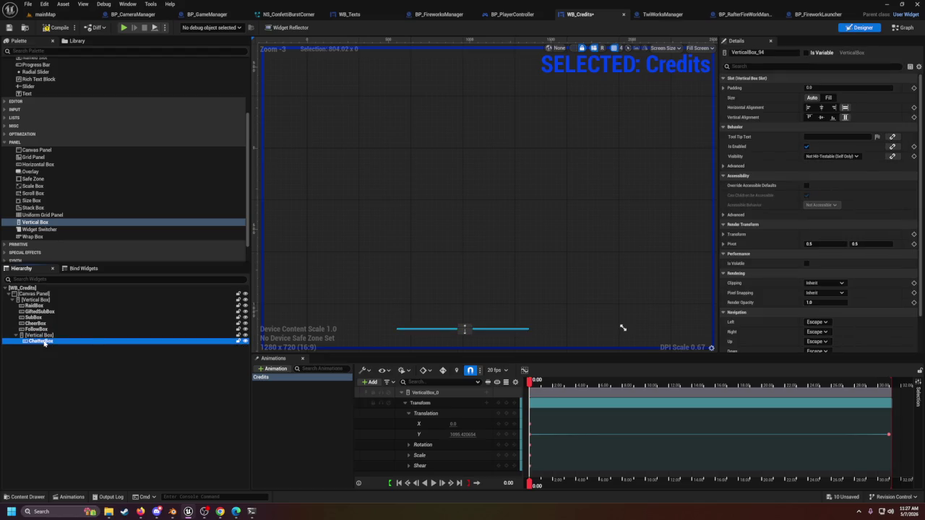
{"action": "scroll", "coordinate": [408, 340], "scroll_direction": "up", "scroll_amount": 5}
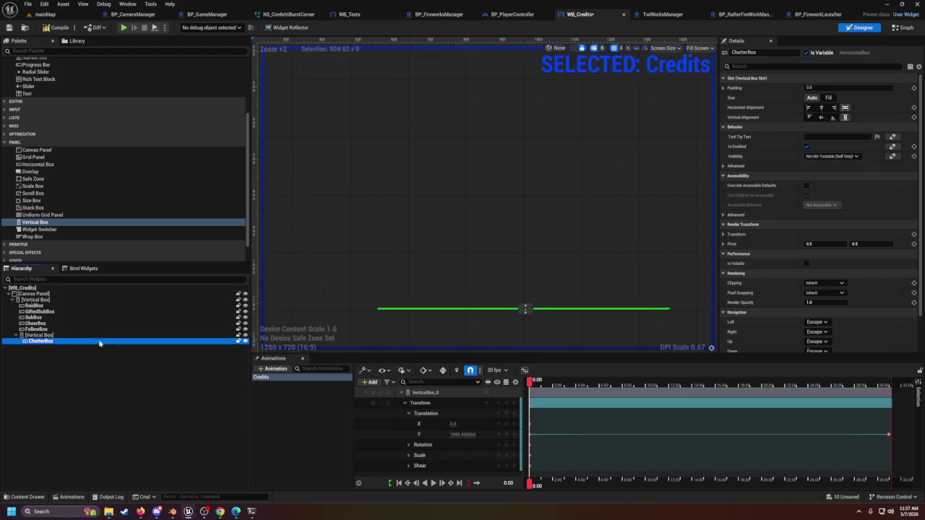
{"action": "left_click", "coordinate": [41, 344]}
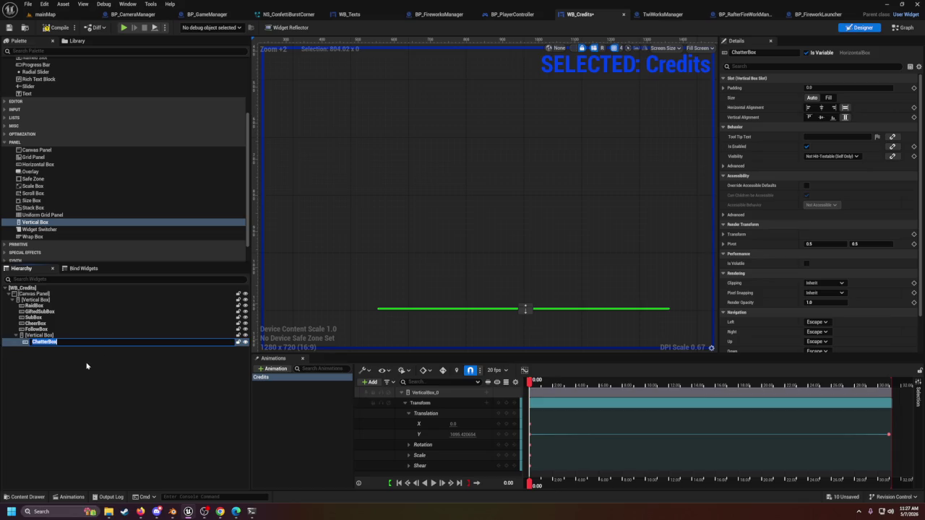
{"action": "double_click", "coordinate": [33, 336]}
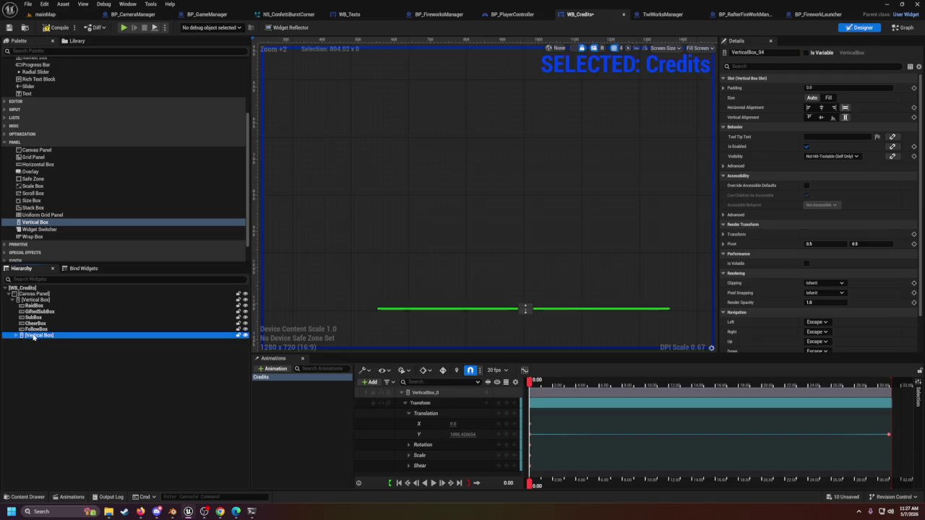
{"action": "key", "text": "Up"}
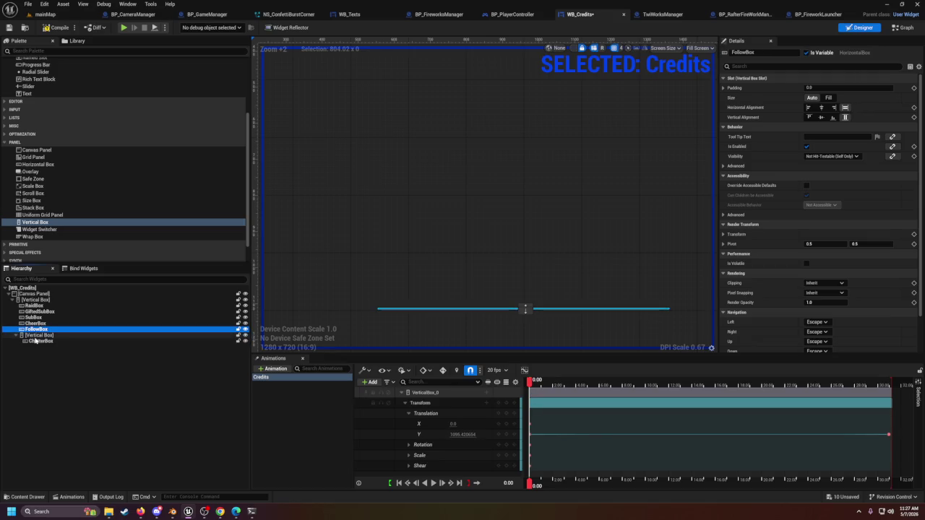
{"action": "left_click", "coordinate": [34, 337]}
{"action": "left_click", "coordinate": [35, 337]}
{"action": "type", "text": "ChatterBox"}
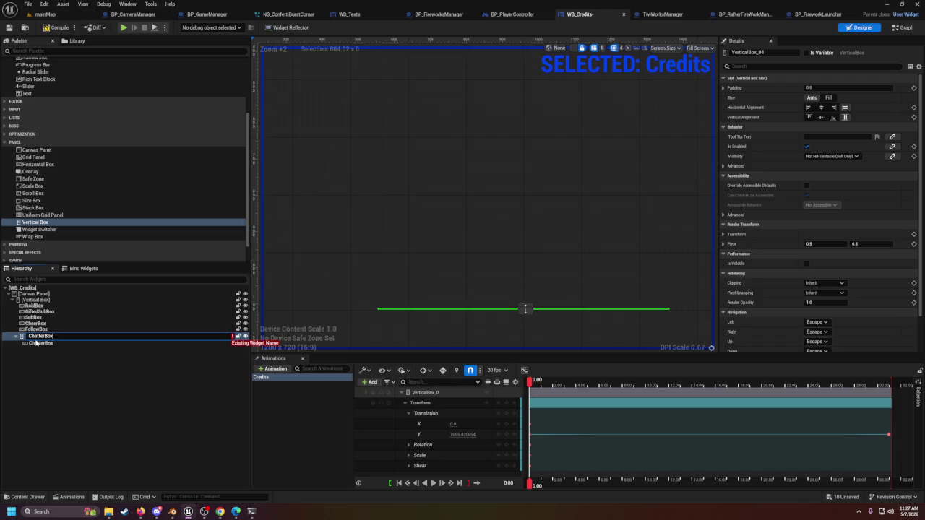
{"action": "key", "text": "Escape"}
Step: Delete the inner ChatterBox horizontal box and rename the Vertical Box to ChatterBox
{"action": "left_click", "coordinate": [48, 342]}
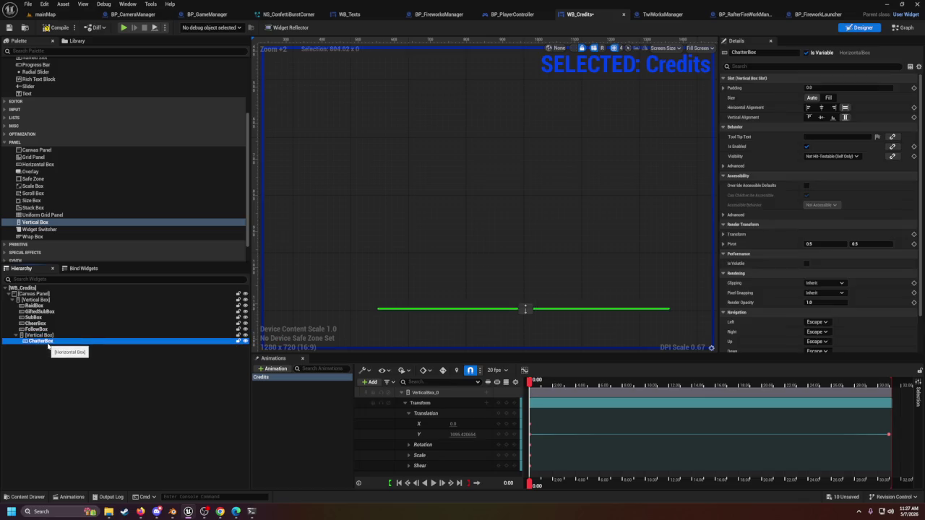
{"action": "key", "text": "Delete"}
{"action": "left_click", "coordinate": [43, 336]}
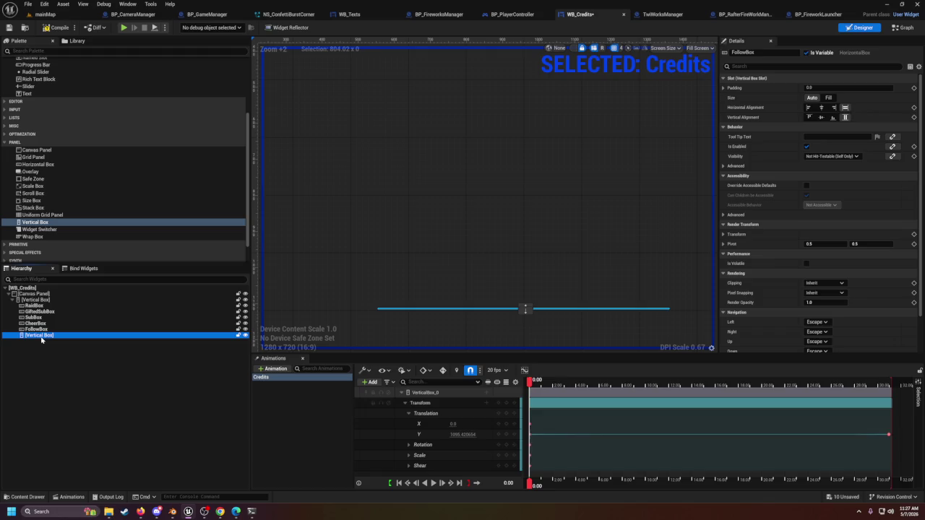
{"action": "left_click", "coordinate": [46, 338]}
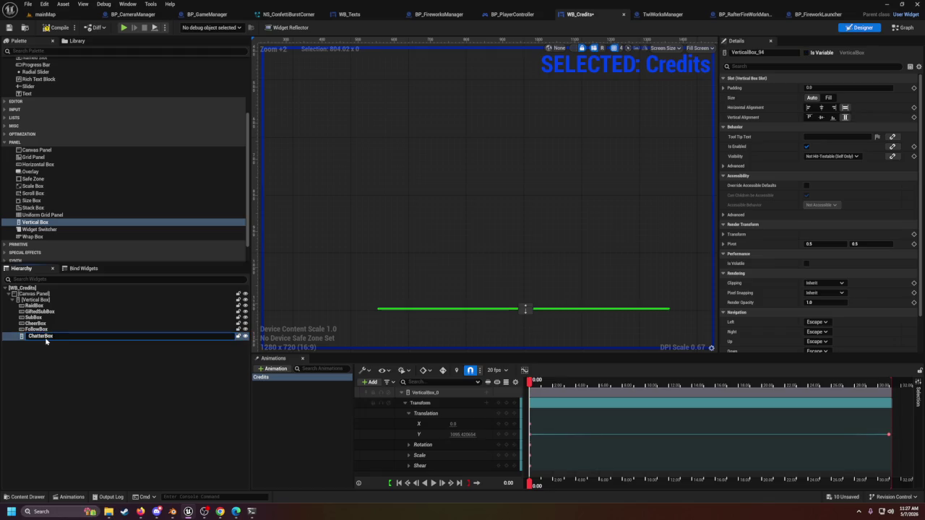
{"action": "left_click", "coordinate": [41, 347]}
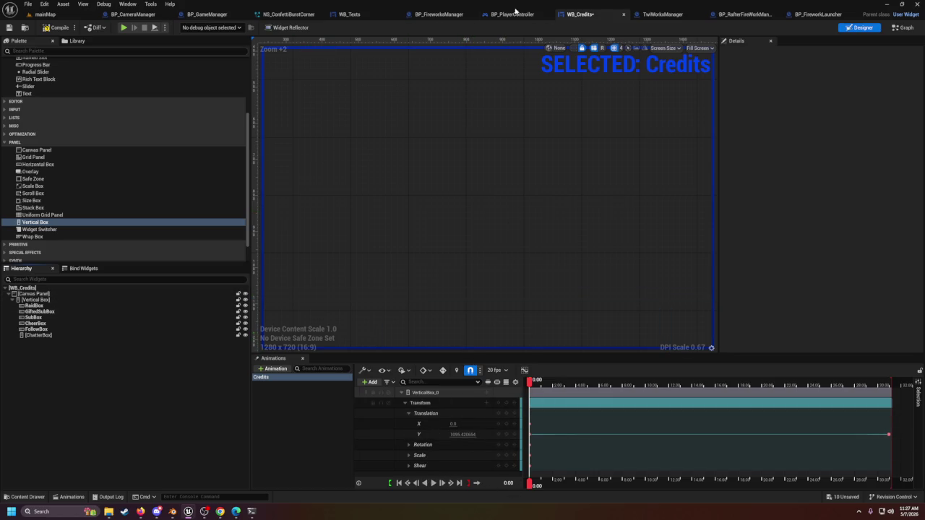
{"action": "double_click", "coordinate": [598, 173]}
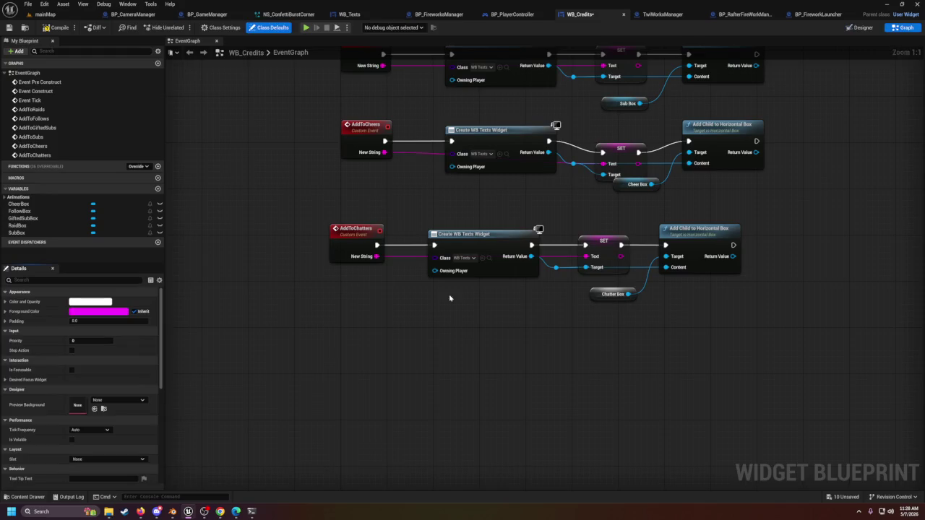
Step: Tick Is Variable on the ChatterBox vertical box, then drag it toward the AddToChatters Add Child node
{"action": "left_click", "coordinate": [861, 27]}
{"action": "left_click", "coordinate": [38, 336]}
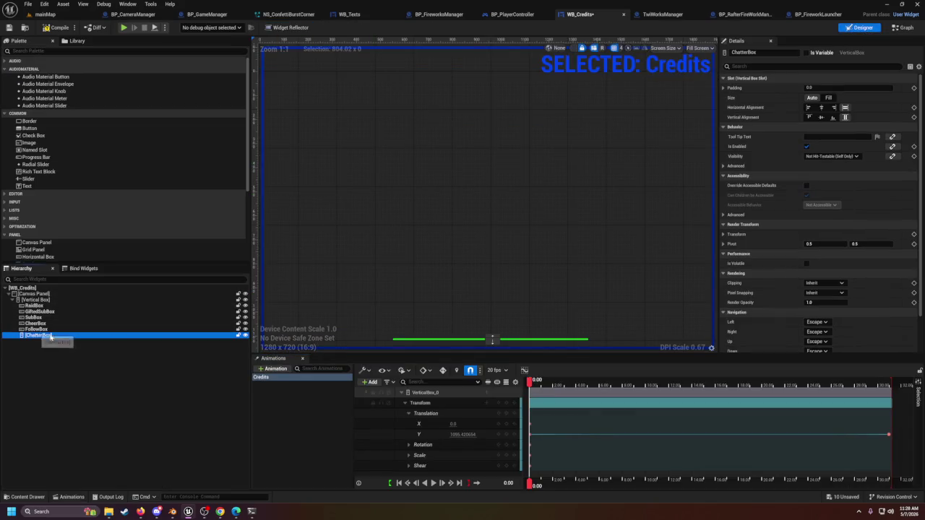
{"action": "left_click", "coordinate": [807, 54]}
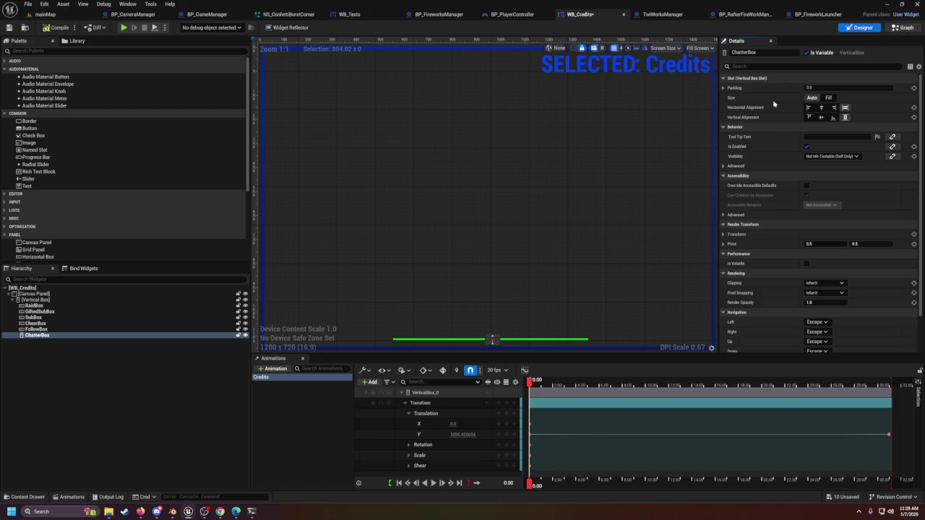
{"action": "left_click", "coordinate": [903, 28]}
{"action": "mouse_move", "coordinate": [463, 311]}
{"action": "left_mouse_down"}
{"action": "mouse_move", "coordinate": [377, 291]}
{"action": "mouse_move", "coordinate": [444, 322]}
{"action": "mouse_move", "coordinate": [374, 322]}
{"action": "left_mouse_up"}
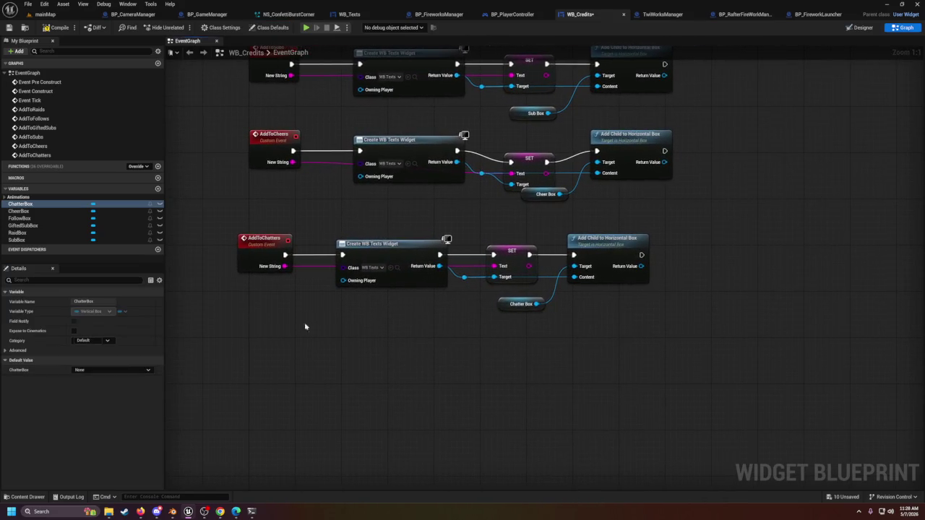
{"action": "mouse_move", "coordinate": [26, 207]}
{"action": "left_mouse_down"}
{"action": "mouse_move", "coordinate": [506, 279]}
{"action": "mouse_move", "coordinate": [576, 266]}
{"action": "mouse_move", "coordinate": [546, 335]}
{"action": "left_mouse_up"}
Step: Place a Chatter Box getter beside the AddToChatters chain, removing an extra copy
{"action": "mouse_move", "coordinate": [470, 352]}
{"action": "left_mouse_down"}
{"action": "mouse_move", "coordinate": [576, 349]}
{"action": "mouse_move", "coordinate": [575, 340]}
{"action": "left_mouse_up"}
{"action": "left_click", "coordinate": [496, 363]}
{"action": "type", "text": "add"}
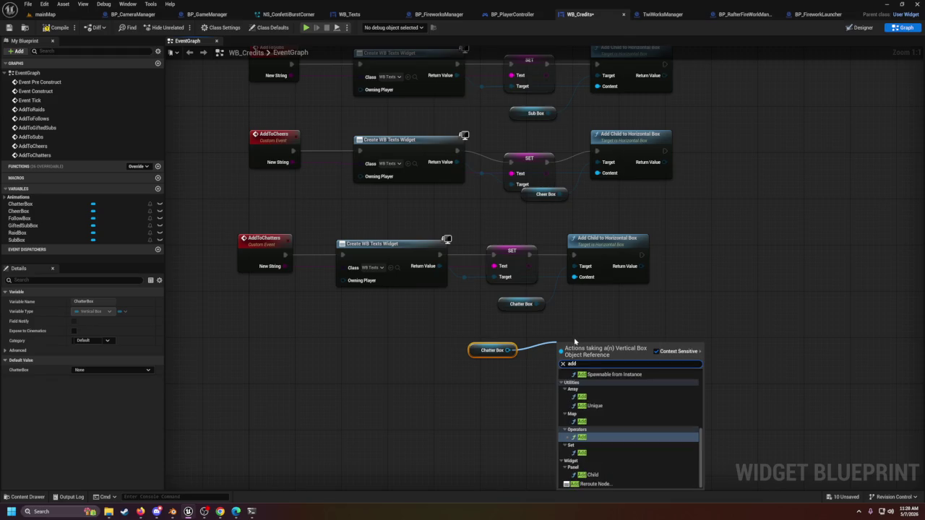
{"action": "scroll", "coordinate": [689, 435], "scroll_direction": "up", "scroll_amount": 10}
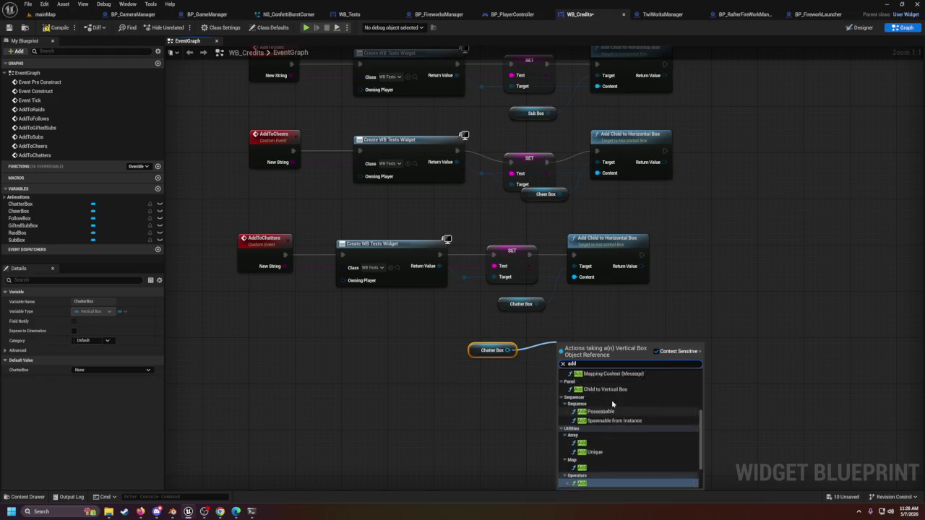
{"action": "left_click", "coordinate": [665, 308]}
{"action": "left_click", "coordinate": [528, 303]}
{"action": "key", "text": "Delete"}
Step: Replace Add Child to Horizontal Box with Add Child to Vertical Box on Chatter Box, run after SET
{"action": "mouse_move", "coordinate": [509, 353]}
{"action": "left_mouse_down"}
{"action": "mouse_move", "coordinate": [579, 270]}
{"action": "mouse_move", "coordinate": [578, 330]}
{"action": "mouse_move", "coordinate": [585, 319]}
{"action": "left_mouse_up"}
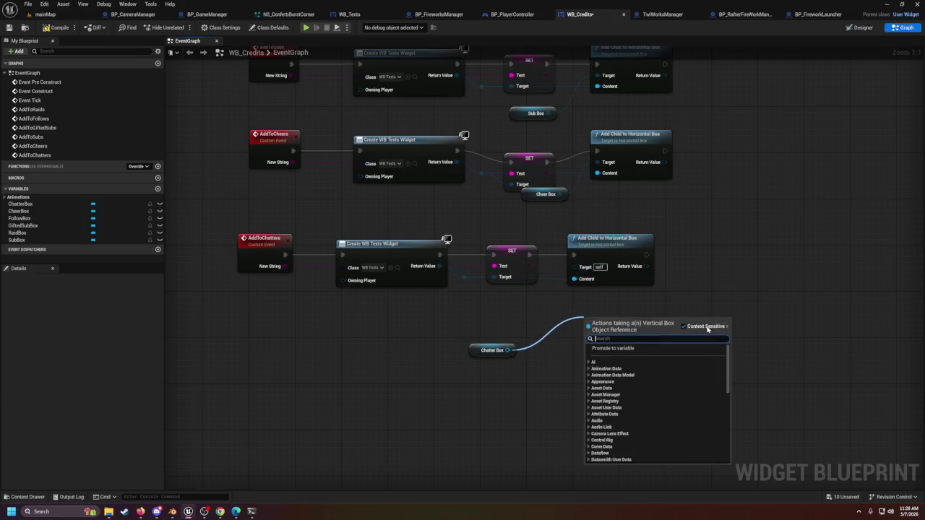
{"action": "type", "text": "add chil"}
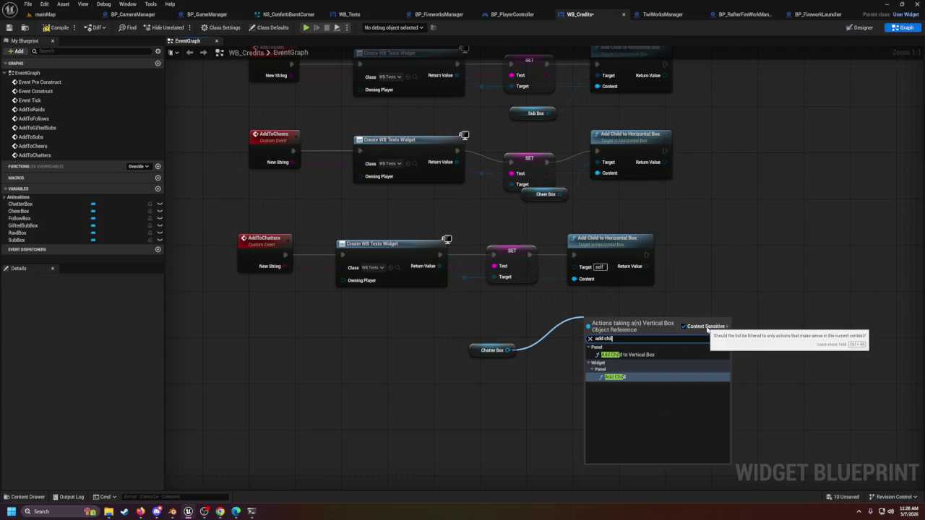
{"action": "key", "text": "Up"}
{"action": "key", "text": "Return"}
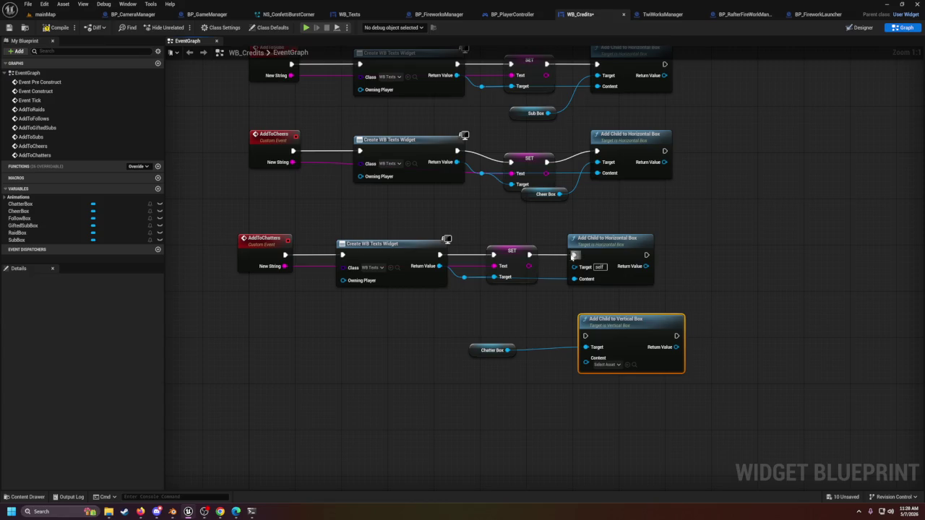
{"action": "mouse_move", "coordinate": [529, 254]}
{"action": "left_mouse_down"}
{"action": "mouse_move", "coordinate": [563, 269]}
{"action": "mouse_move", "coordinate": [585, 335]}
{"action": "mouse_move", "coordinate": [624, 235]}
{"action": "mouse_move", "coordinate": [589, 246]}
{"action": "left_mouse_up"}
{"action": "left_click", "coordinate": [646, 254]}
{"action": "key", "text": "Delete"}
Step: Connect the created WB Texts widget to the Add Child to Vertical Box Content input
{"action": "mouse_move", "coordinate": [464, 278]}
{"action": "left_mouse_down"}
{"action": "mouse_move", "coordinate": [526, 289]}
{"action": "mouse_move", "coordinate": [578, 289]}
{"action": "mouse_move", "coordinate": [585, 278]}
{"action": "left_mouse_up"}
{"action": "left_click", "coordinate": [613, 327]}
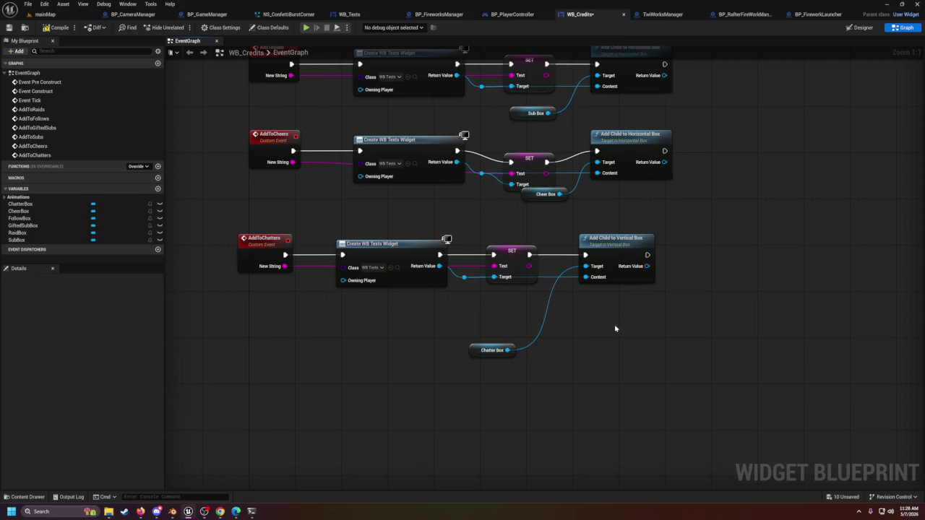
{"action": "right_click", "coordinate": [585, 277]}
{"action": "mouse_move", "coordinate": [618, 318]}
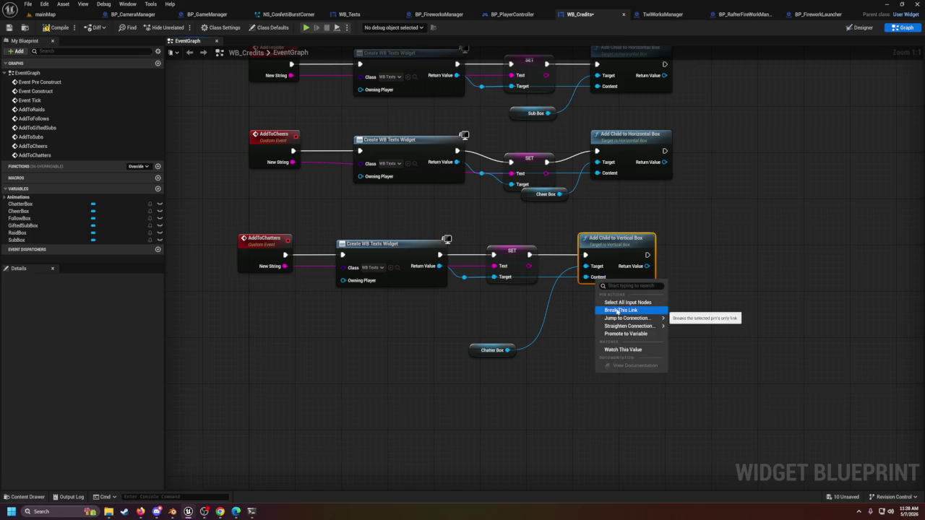
{"action": "left_click", "coordinate": [576, 325]}
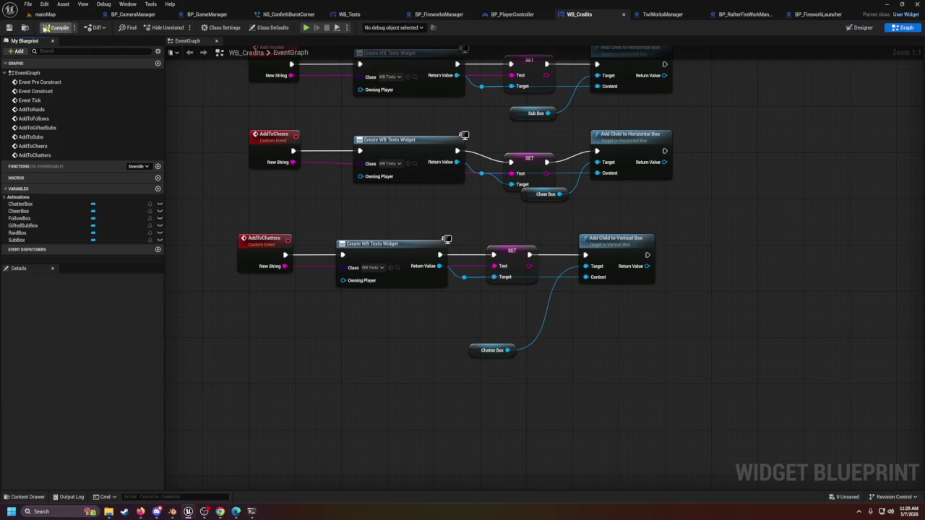
{"action": "left_click", "coordinate": [45, 15]}
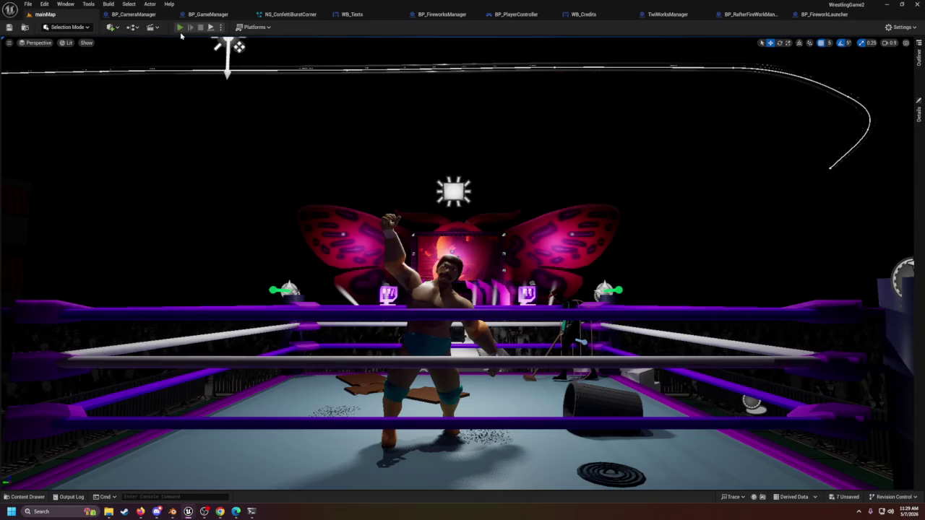
Step: Play-test mainMap, watching three stacked Text Block credit lines scroll upward, then stop
{"action": "key", "text": "alt+p"}
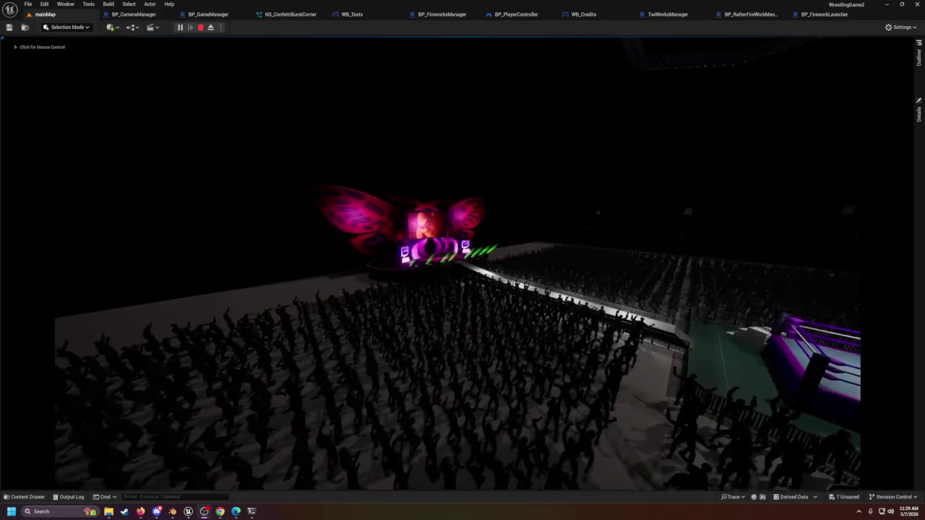
{"action": "left_click", "coordinate": [576, 107]}
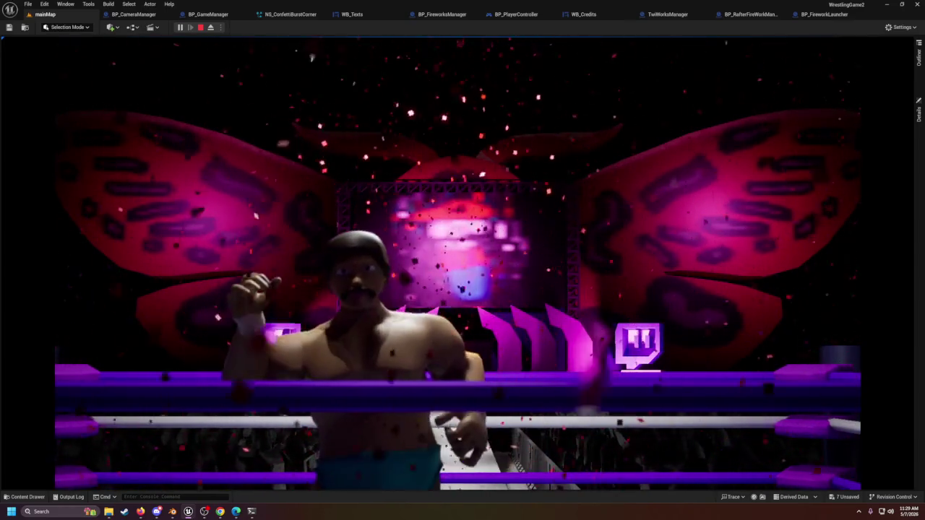
{"action": "key", "text": "Escape"}
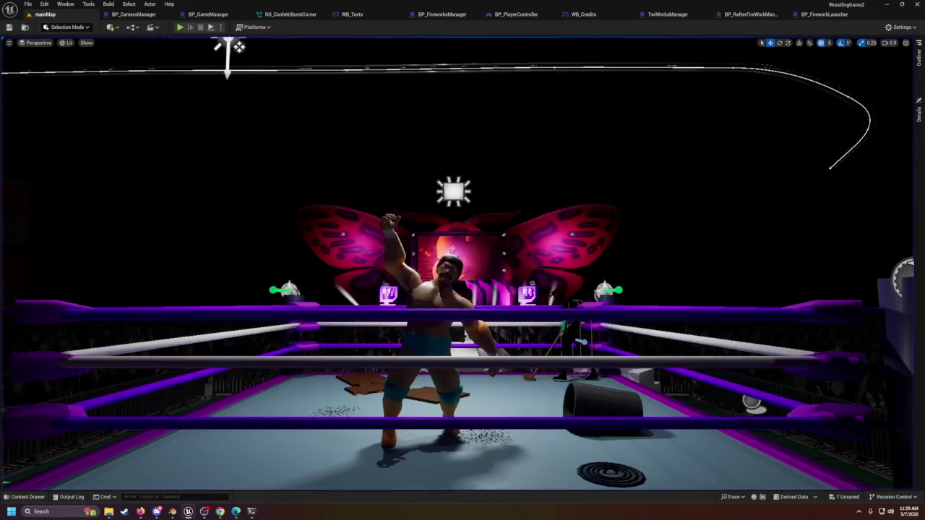
Step: Shift Add Child to Vertical Box and Chatter Box right in WB_Credits, dismissing a stray wire menu
{"action": "left_click", "coordinate": [668, 15]}
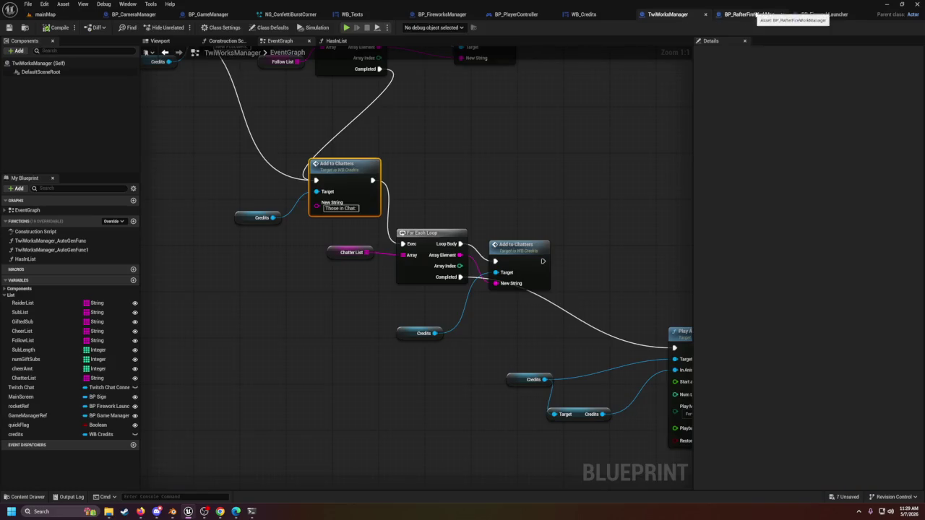
{"action": "left_click", "coordinate": [611, 14]}
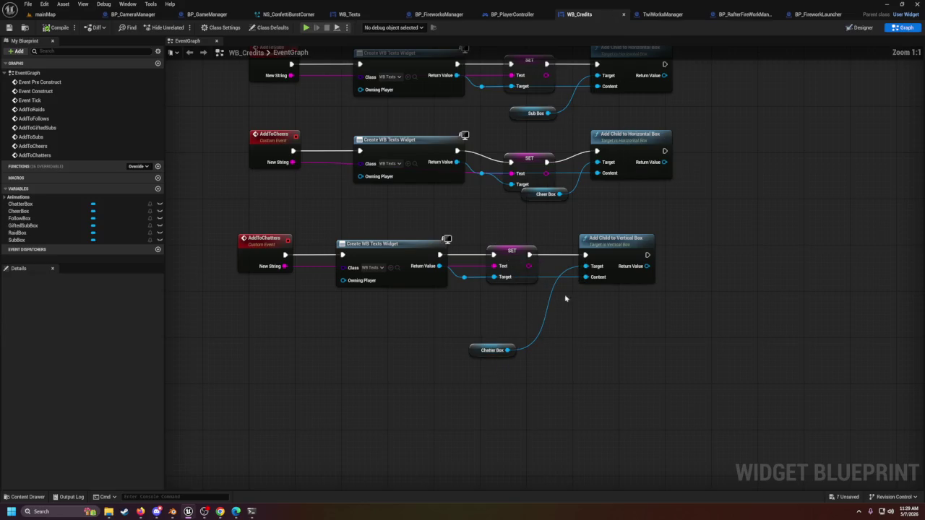
{"action": "left_click_drag", "start_coordinate": [559, 228], "coordinate": [656, 303]}
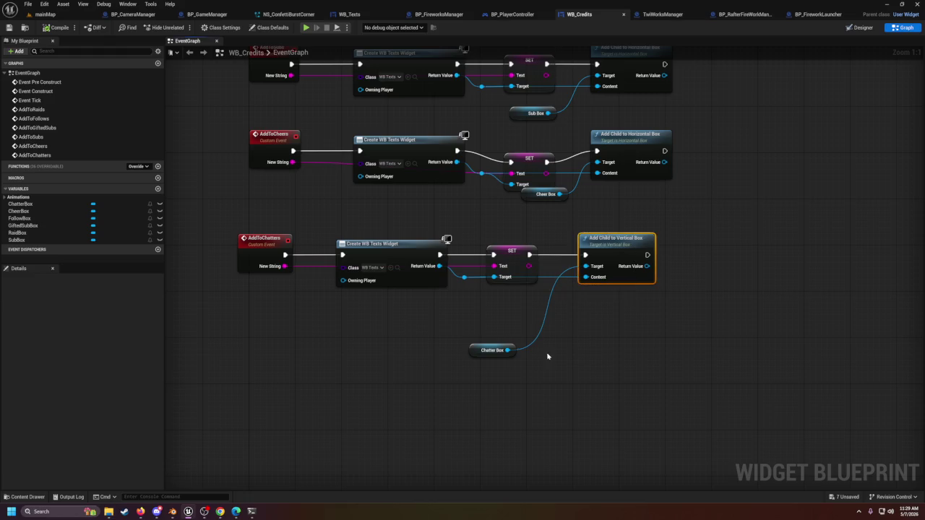
{"action": "left_click", "coordinate": [493, 350], "text": "shift"}
{"action": "left_click_drag", "start_coordinate": [610, 254], "coordinate": [673, 254]}
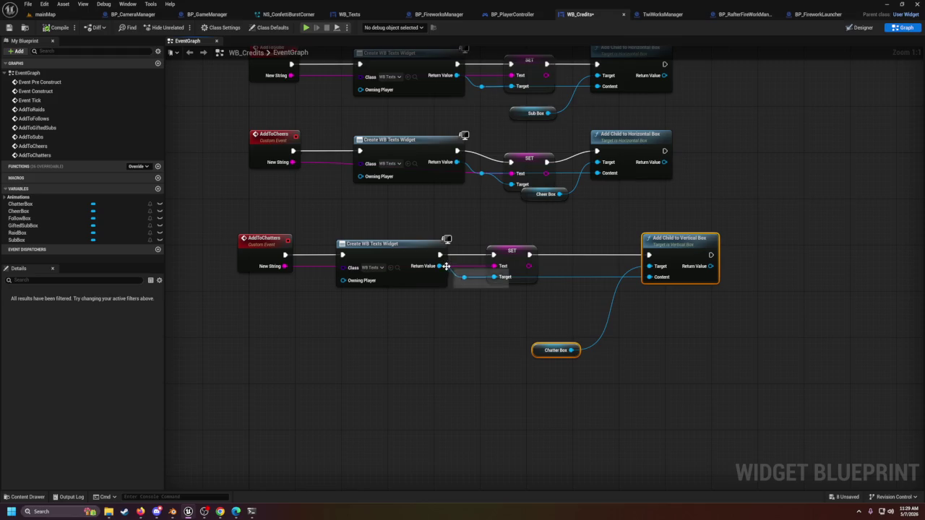
{"action": "left_click_drag", "start_coordinate": [465, 282], "coordinate": [486, 330]}
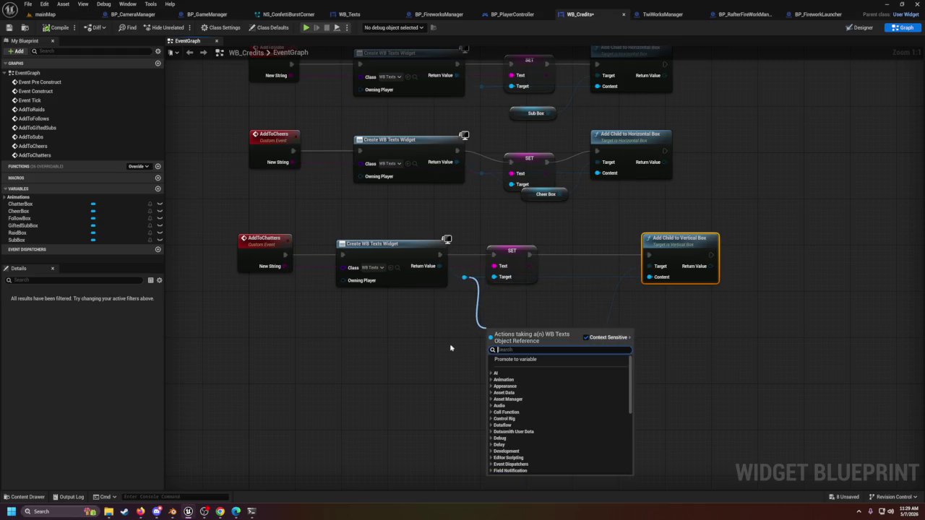
{"action": "left_click", "coordinate": [434, 315]}
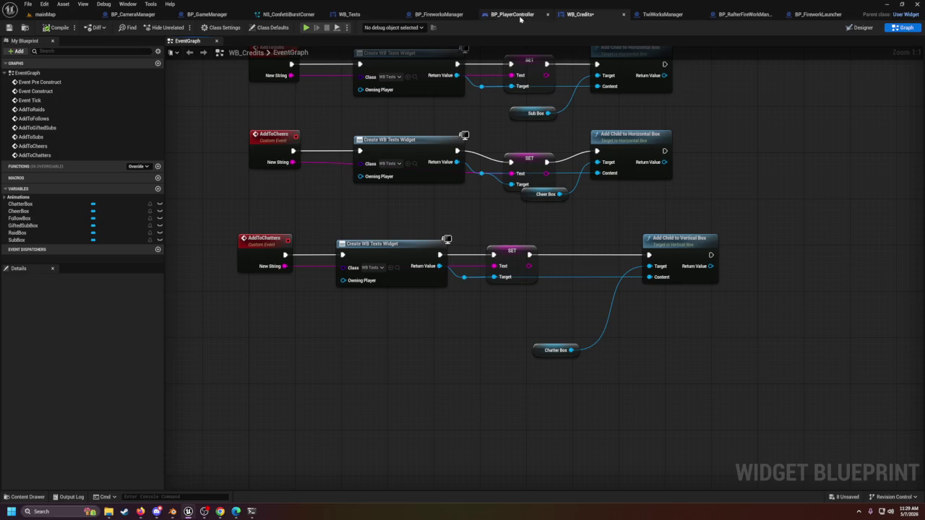
{"action": "left_click", "coordinate": [349, 15]}
Step: Delete the leftover AddToRaids event from the WB_Texts graph
{"action": "left_click", "coordinate": [49, 160]}
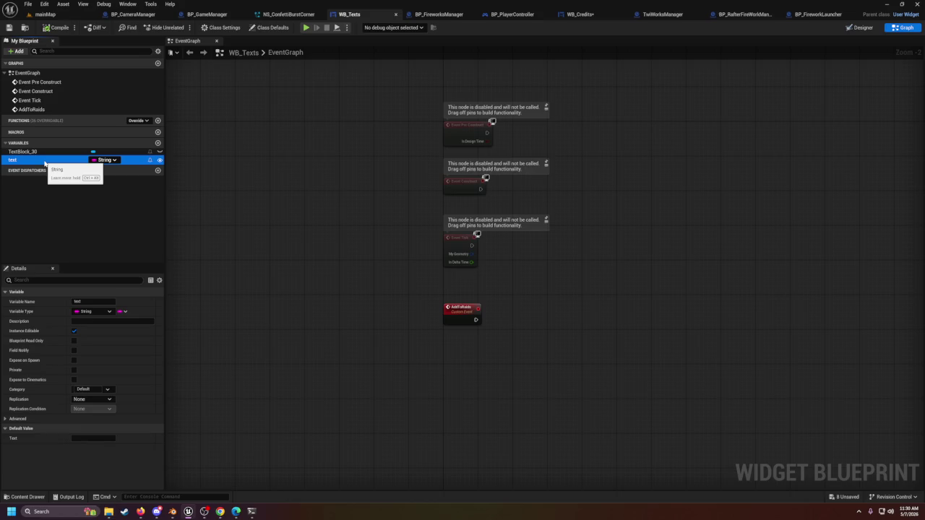
{"action": "left_click", "coordinate": [461, 313]}
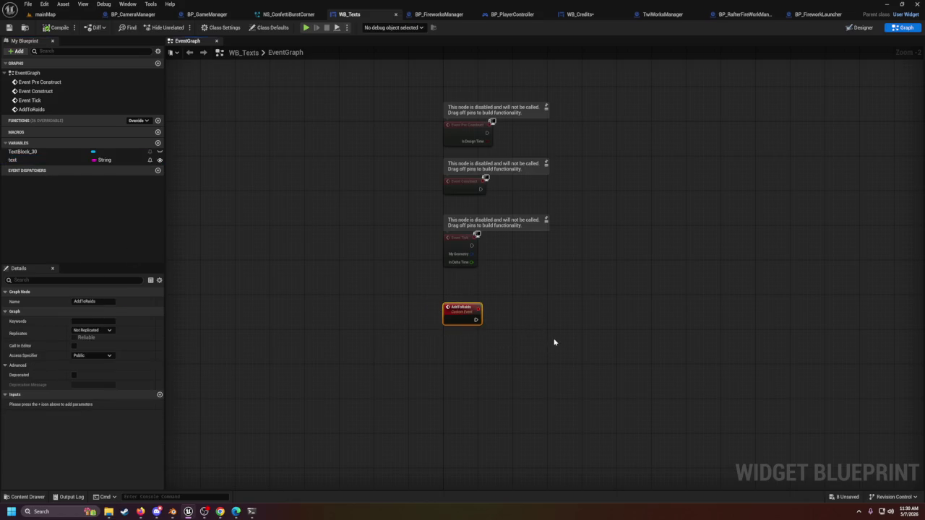
{"action": "key", "text": "Delete"}
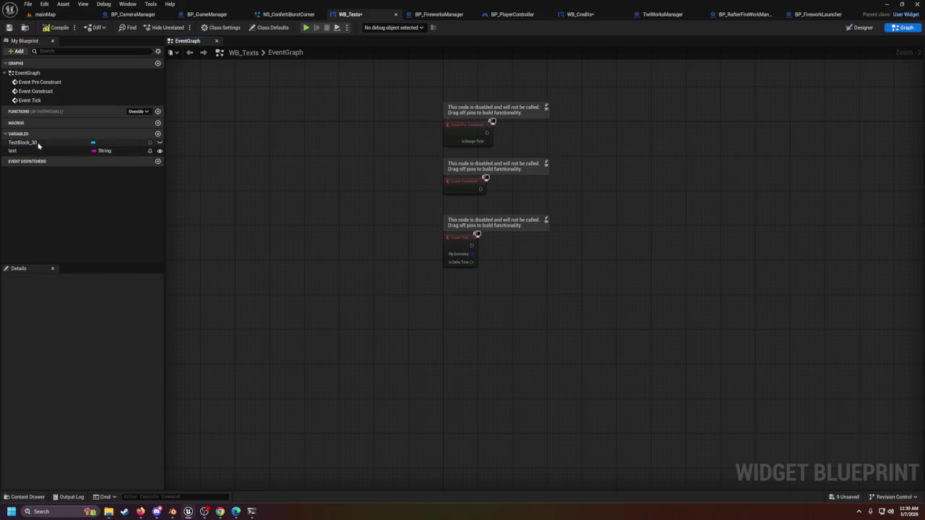
Step: Check the Text Block in Designer, restoring its default 'Text Block' text, then return to WB_Credits
{"action": "left_click", "coordinate": [36, 144]}
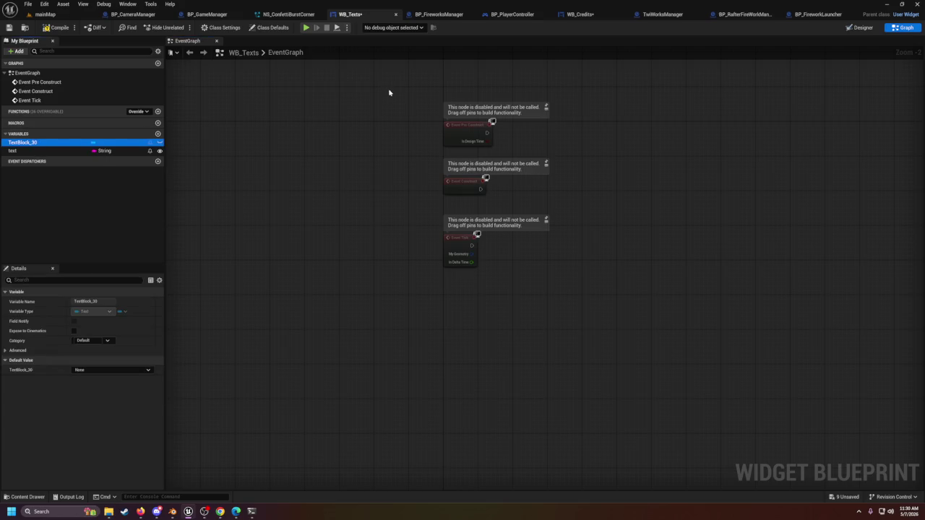
{"action": "left_click", "coordinate": [857, 27]}
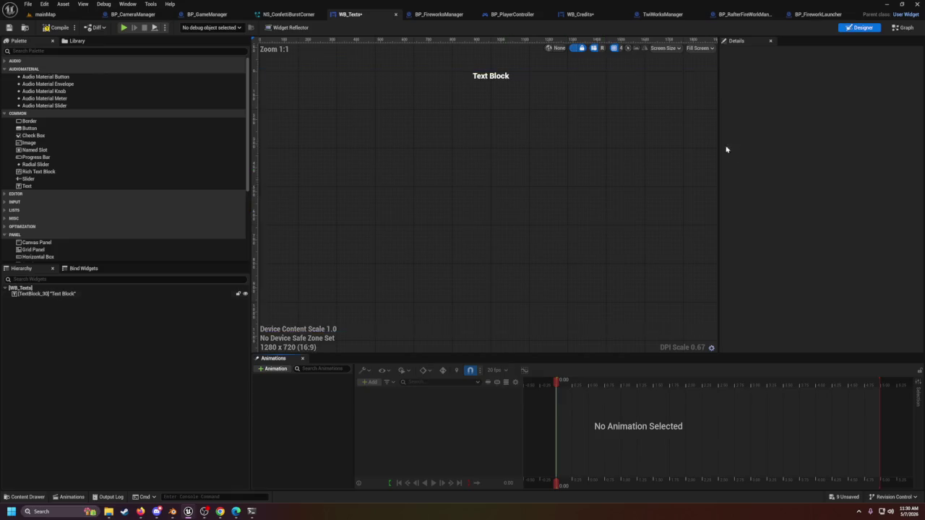
{"action": "left_click", "coordinate": [491, 78]}
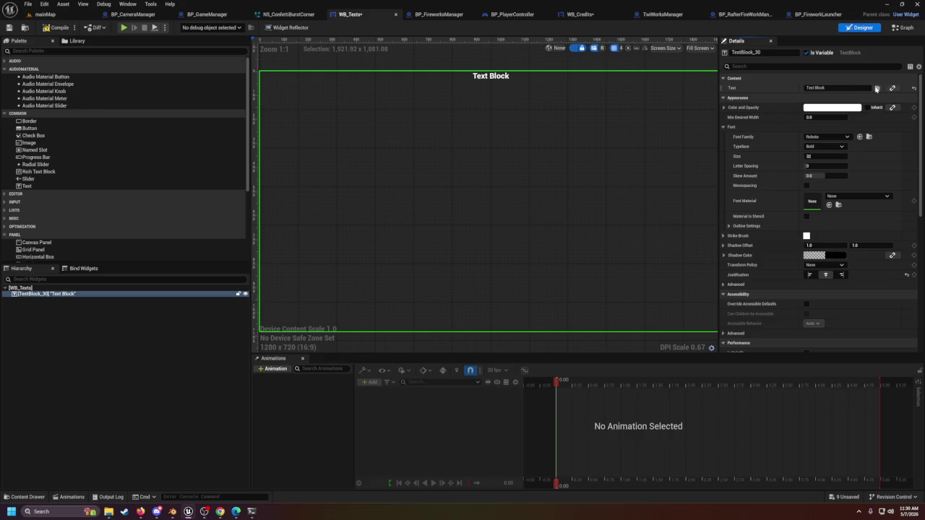
{"action": "left_click", "coordinate": [913, 89]}
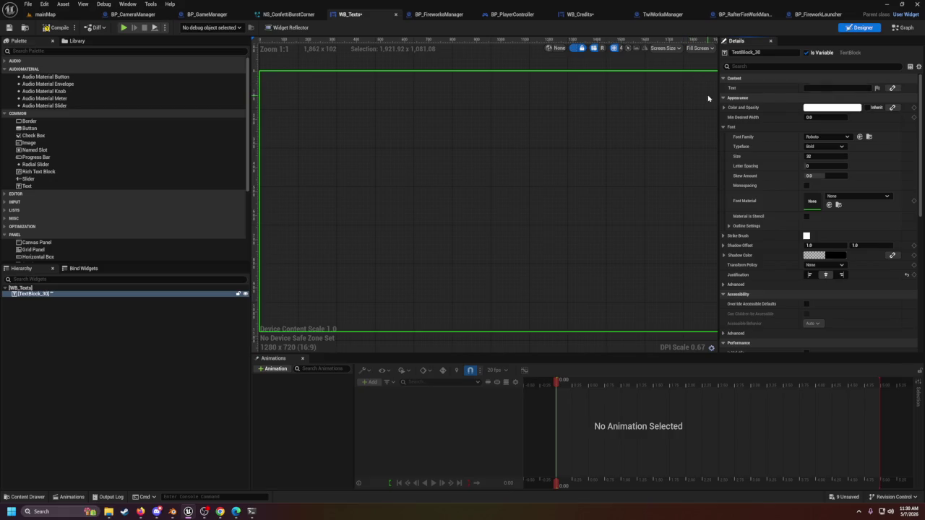
{"action": "key", "text": "ctrl+z"}
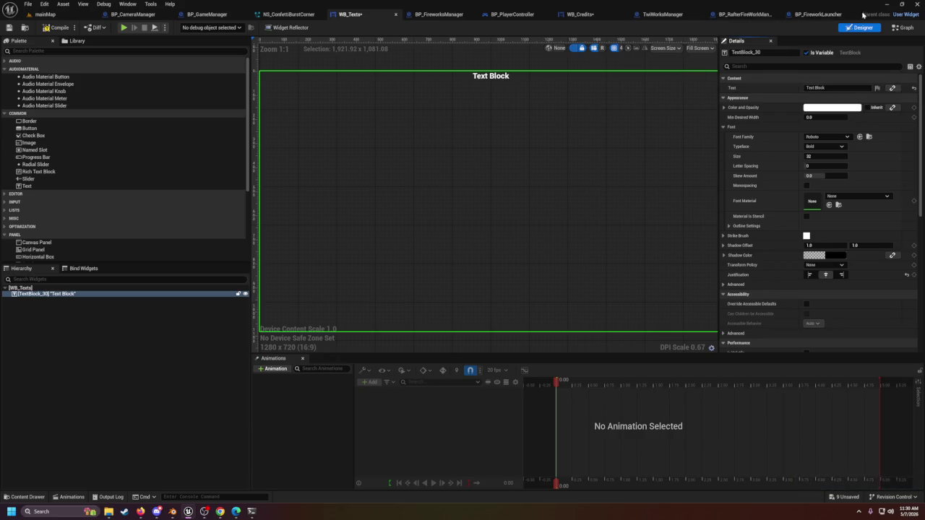
{"action": "left_click", "coordinate": [667, 14]}
{"action": "left_click", "coordinate": [578, 16]}
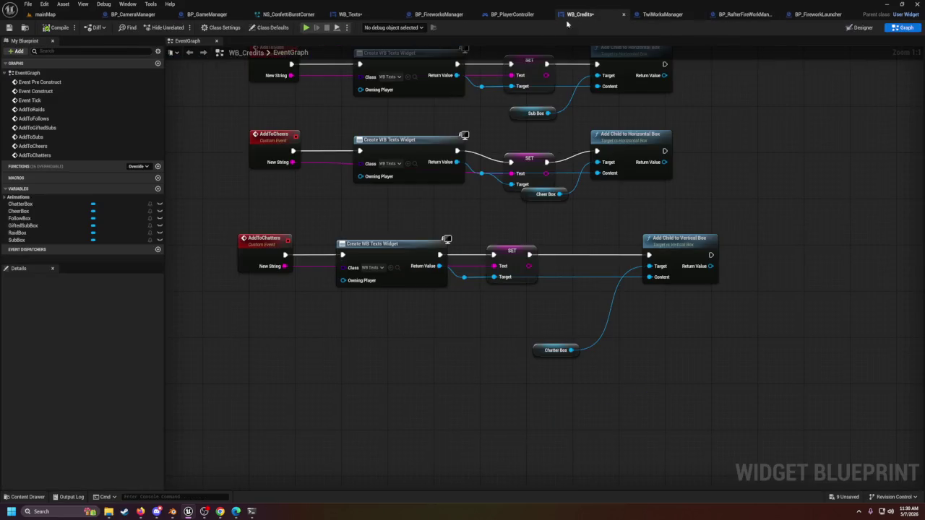
Step: Insert a Print String node between SET and Add Child to Vertical Box in AddToChatters
{"action": "mouse_move", "coordinate": [468, 309]}
{"action": "left_mouse_down"}
{"action": "mouse_move", "coordinate": [361, 280]}
{"action": "mouse_move", "coordinate": [426, 253]}
{"action": "left_mouse_up"}
{"action": "type", "text": "priunt"}
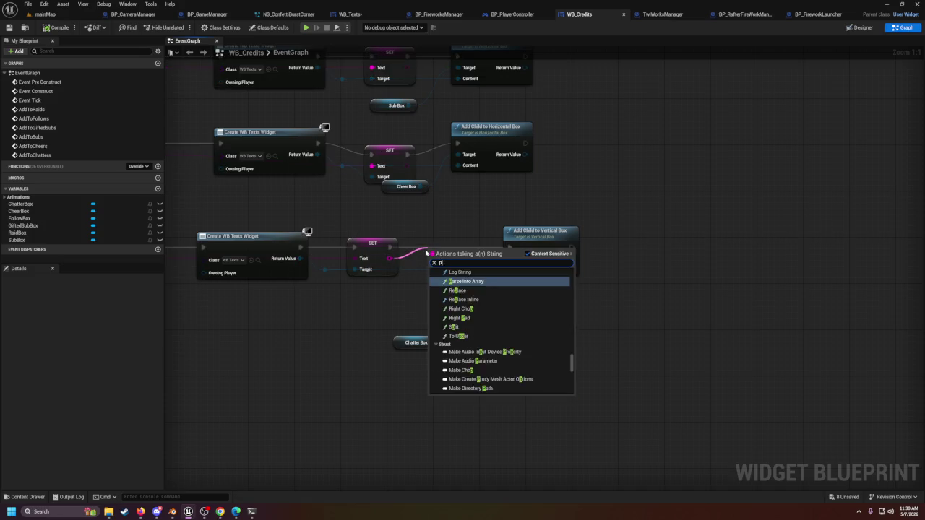
{"action": "key", "text": "BackSpace"}
{"action": "key", "text": "BackSpace"}
{"action": "key", "text": "BackSpace"}
{"action": "key", "text": "Return"}
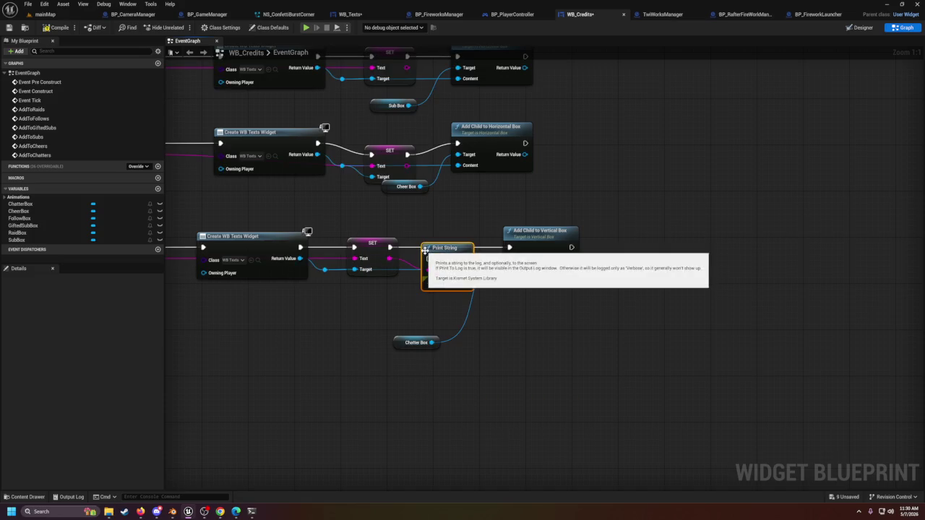
{"action": "mouse_move", "coordinate": [390, 247]}
{"action": "left_mouse_down"}
{"action": "mouse_move", "coordinate": [429, 263]}
{"action": "mouse_move", "coordinate": [436, 249]}
{"action": "mouse_move", "coordinate": [514, 250]}
{"action": "left_mouse_up"}
{"action": "left_click", "coordinate": [524, 318]}
{"action": "left_click_drag", "start_coordinate": [533, 354], "coordinate": [664, 347]}
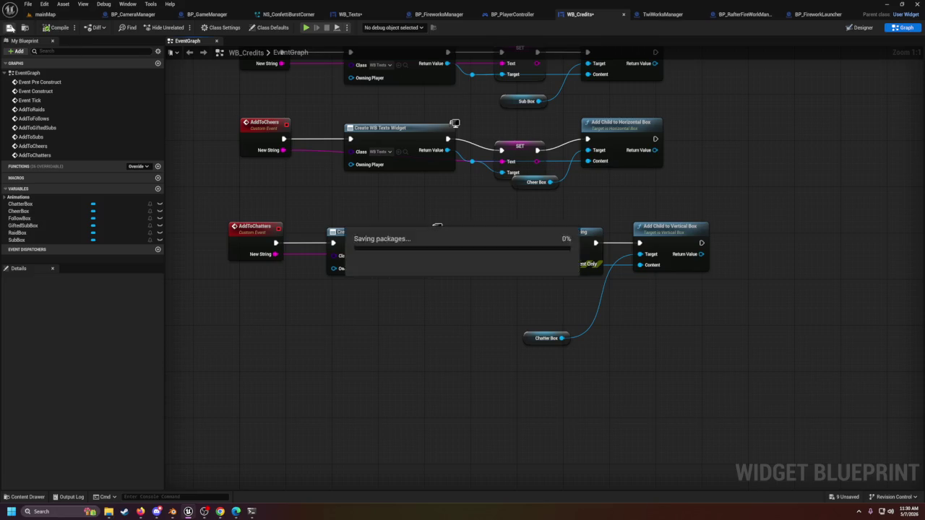
{"action": "left_click", "coordinate": [45, 13]}
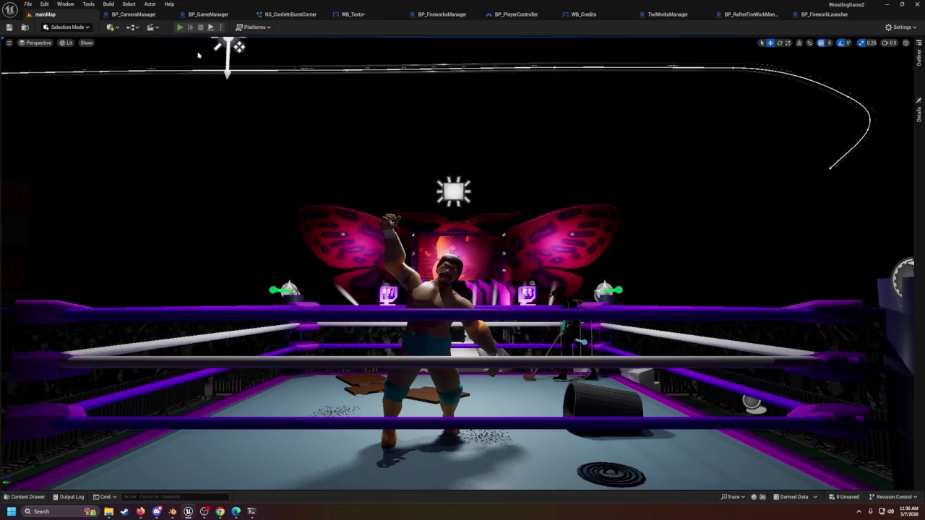
{"action": "key", "text": "alt+p"}
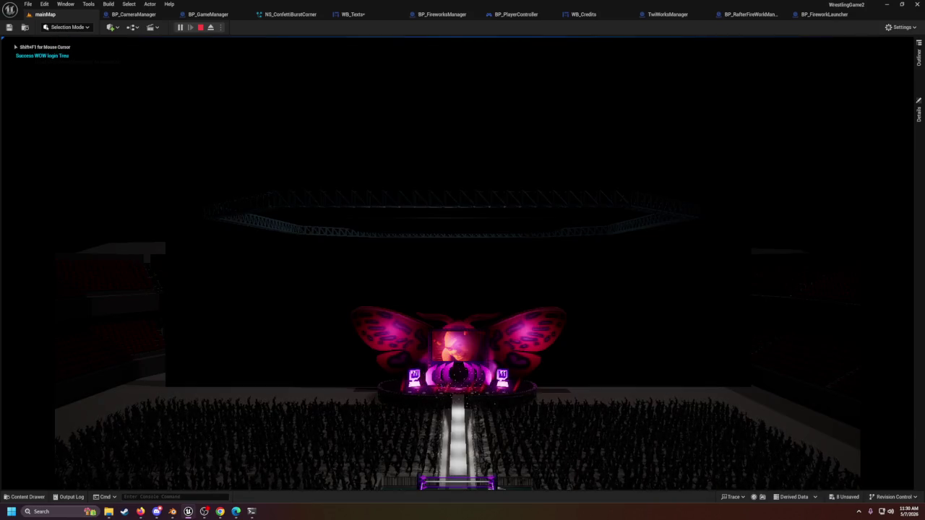
{"action": "key", "text": "shift+F1"}
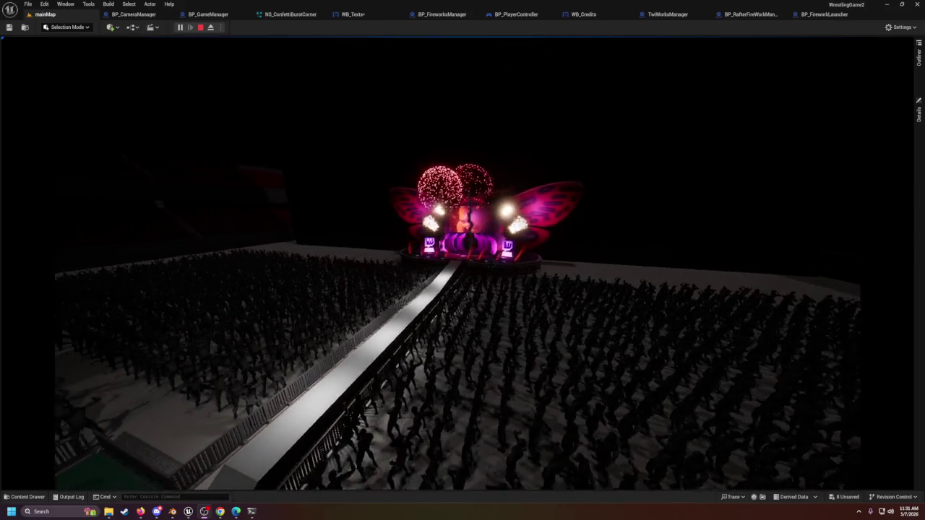
{"action": "left_click", "coordinate": [684, 137]}
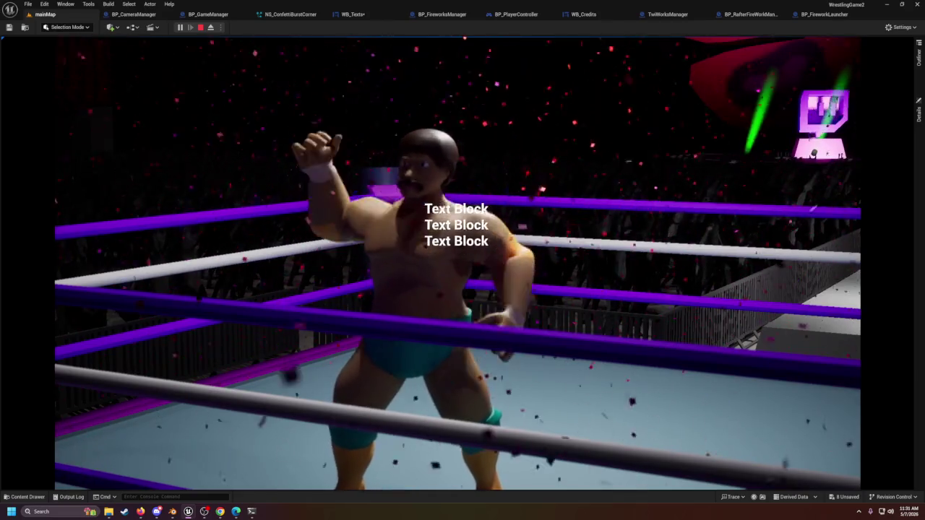
{"action": "key", "text": "Escape"}
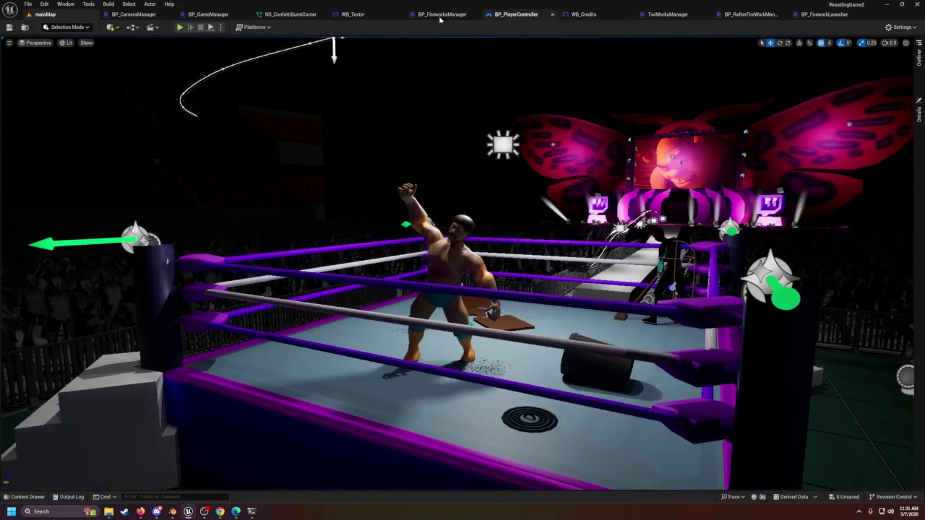
Step: Save WB_Texts and place a SET node for the text variable in its graph
{"action": "left_click", "coordinate": [354, 15]}
{"action": "left_click", "coordinate": [8, 28]}
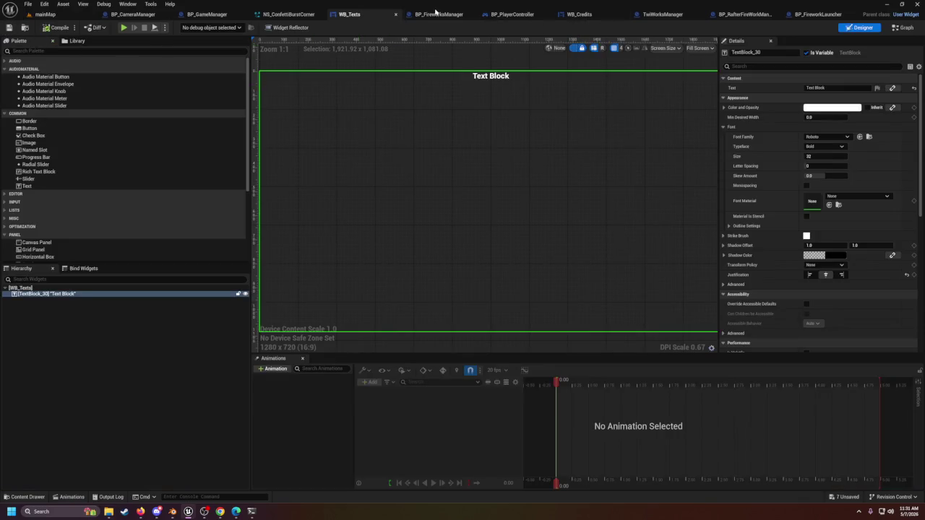
{"action": "left_click", "coordinate": [900, 28]}
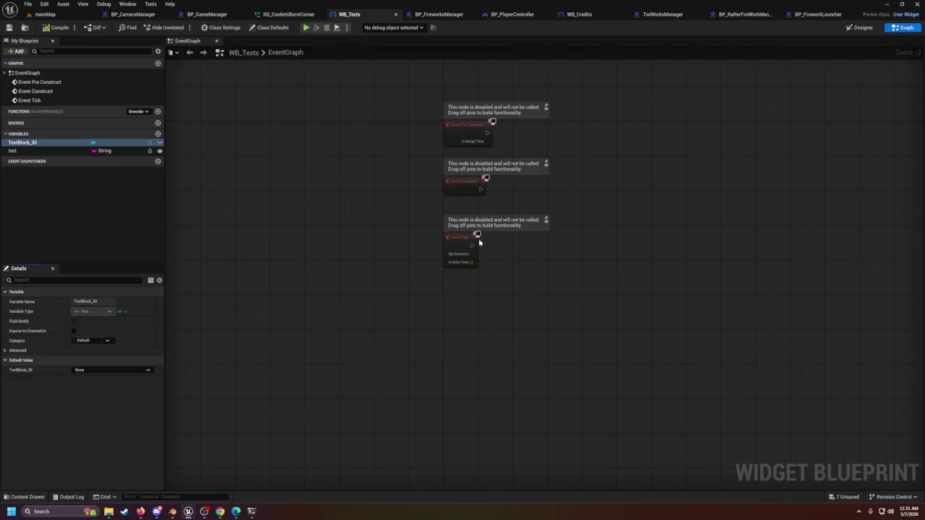
{"action": "left_click", "coordinate": [34, 154]}
{"action": "left_click_drag", "start_coordinate": [71, 163], "coordinate": [504, 298]}
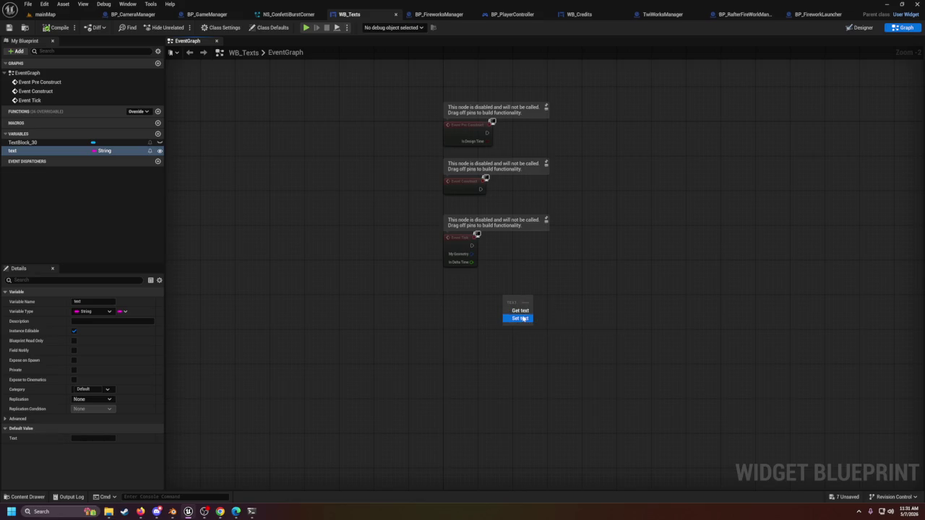
{"action": "left_click", "coordinate": [520, 318]}
Step: Add a custom event named AddName to the graph
{"action": "left_click", "coordinate": [439, 291]}
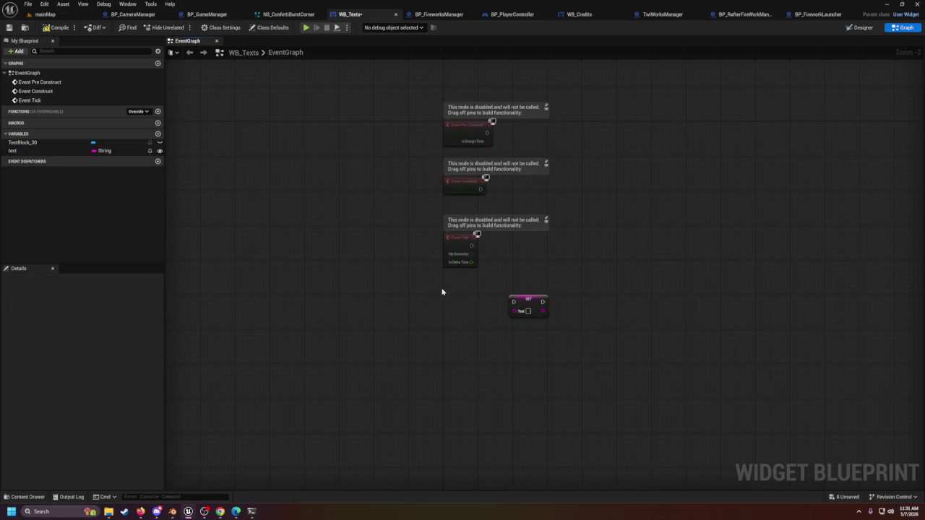
{"action": "right_click", "coordinate": [444, 292]}
{"action": "type", "text": "custom event"}
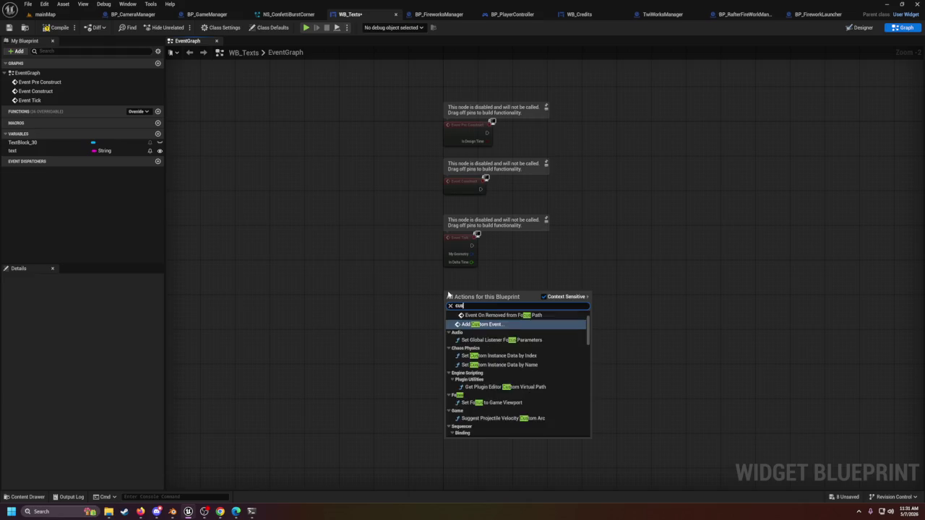
{"action": "key", "text": "Return"}
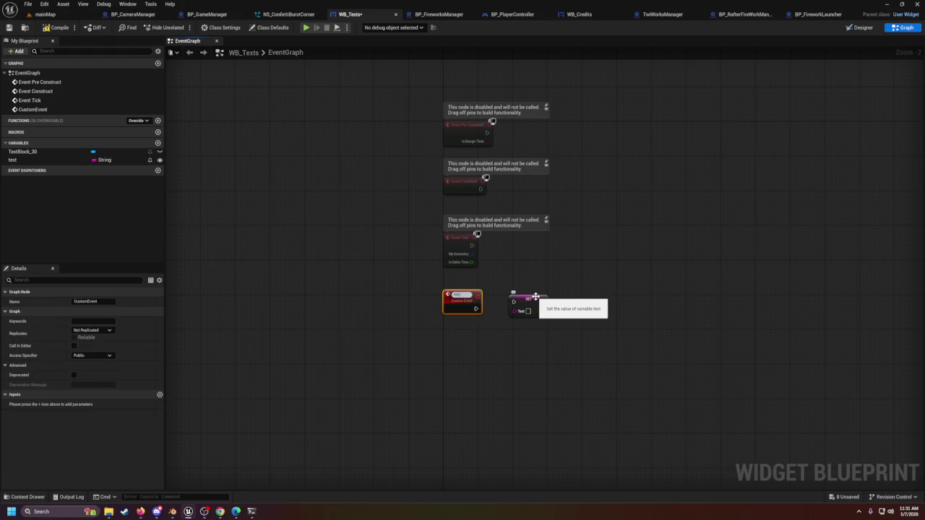
{"action": "key", "text": "Return"}
Step: Give AddName a String input 'name' and wire it into the SET text node
{"action": "scroll", "coordinate": [524, 344], "scroll_direction": "up", "scroll_amount": 2}
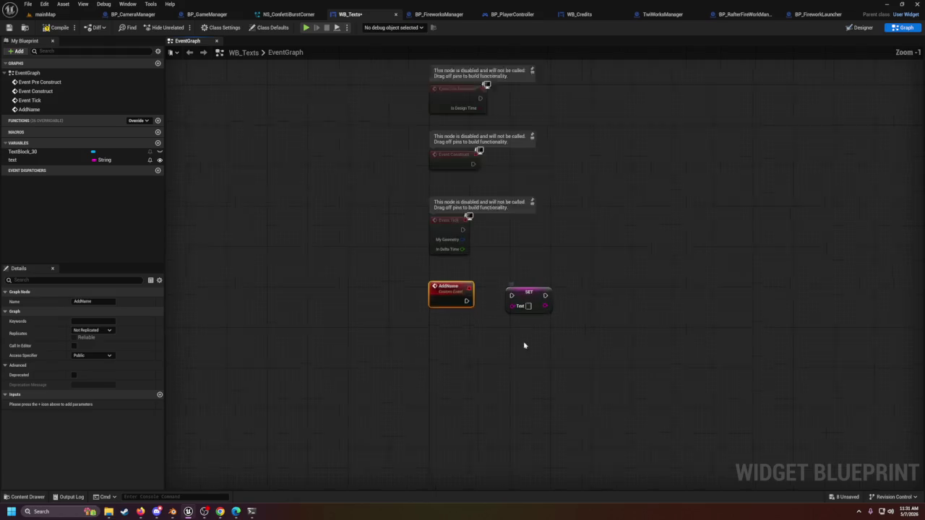
{"action": "left_click", "coordinate": [160, 394]}
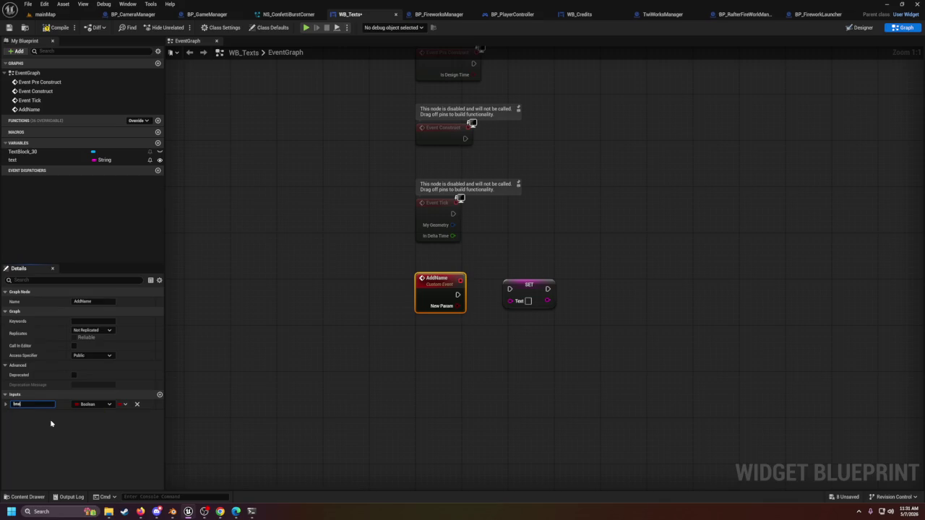
{"action": "left_click", "coordinate": [93, 404]}
{"action": "left_click", "coordinate": [97, 318]}
{"action": "mouse_move", "coordinate": [457, 309]}
{"action": "left_mouse_down"}
{"action": "mouse_move", "coordinate": [514, 302]}
{"action": "mouse_move", "coordinate": [510, 289]}
{"action": "left_mouse_up"}
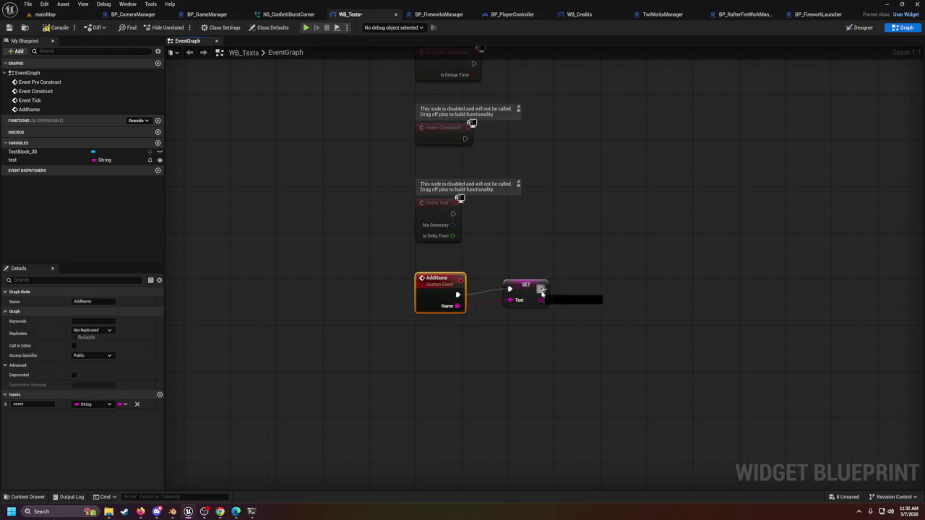
{"action": "left_click", "coordinate": [531, 287]}
{"action": "key", "text": "ctrl+a"}
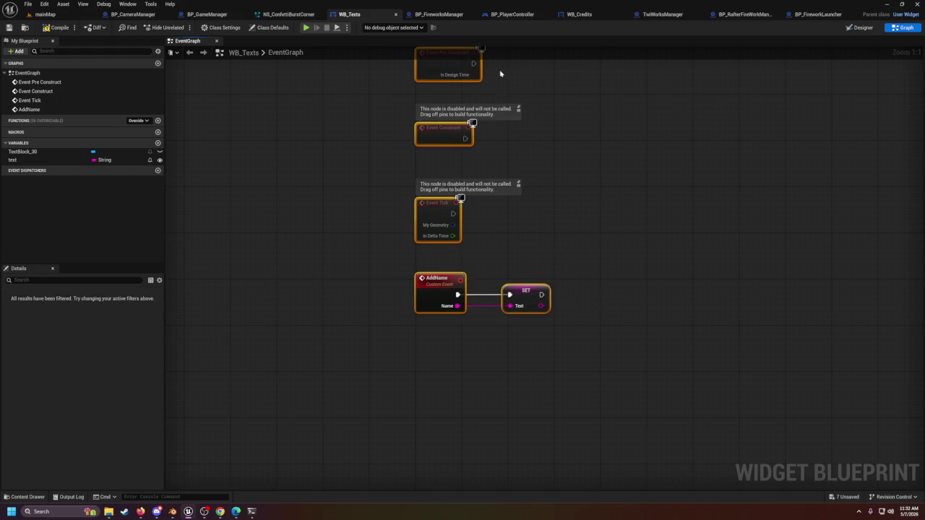
{"action": "left_click", "coordinate": [572, 16]}
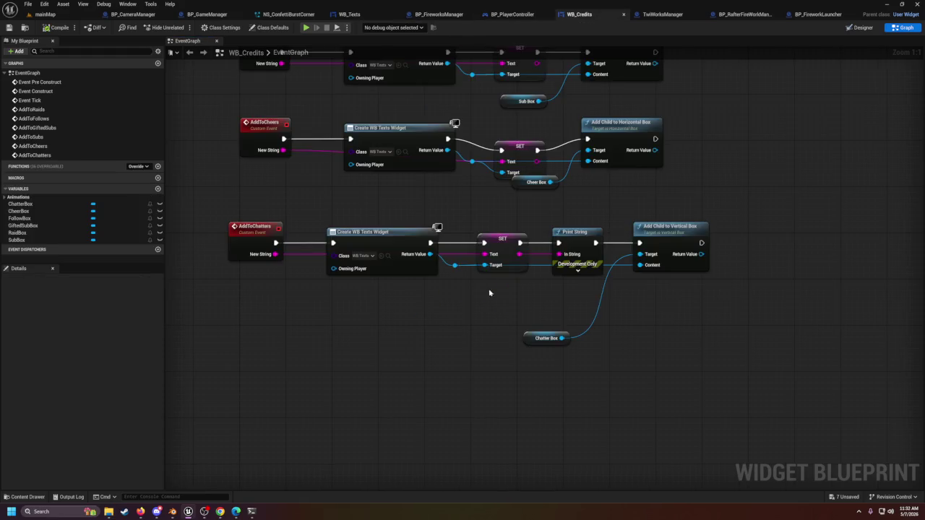
Step: Replace the SET node with an Add Name call fed by New String, running before Print String
{"action": "left_click", "coordinate": [503, 240]}
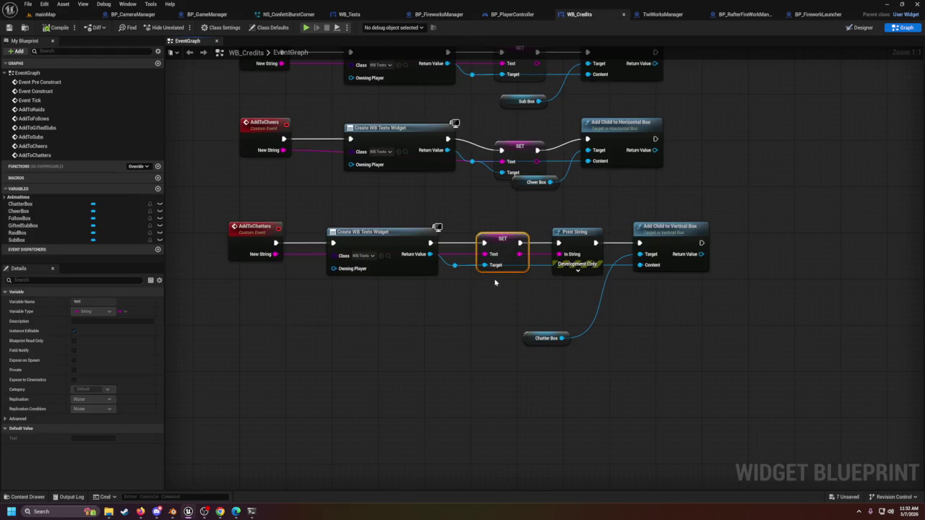
{"action": "key", "text": "Delete"}
{"action": "left_click_drag", "start_coordinate": [435, 250], "coordinate": [460, 258]}
{"action": "type", "text": "add name"}
{"action": "key", "text": "Return"}
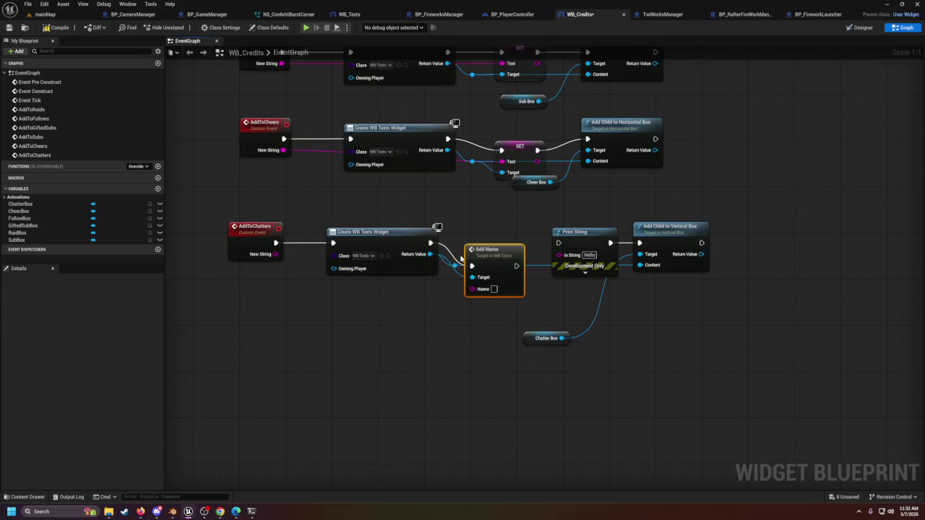
{"action": "mouse_move", "coordinate": [502, 233]}
{"action": "left_mouse_down"}
{"action": "mouse_move", "coordinate": [515, 219]}
{"action": "mouse_move", "coordinate": [509, 228]}
{"action": "left_mouse_up"}
{"action": "mouse_move", "coordinate": [275, 255]}
{"action": "left_mouse_down"}
{"action": "mouse_move", "coordinate": [442, 274]}
{"action": "mouse_move", "coordinate": [478, 266]}
{"action": "left_mouse_up"}
{"action": "left_click", "coordinate": [486, 297]}
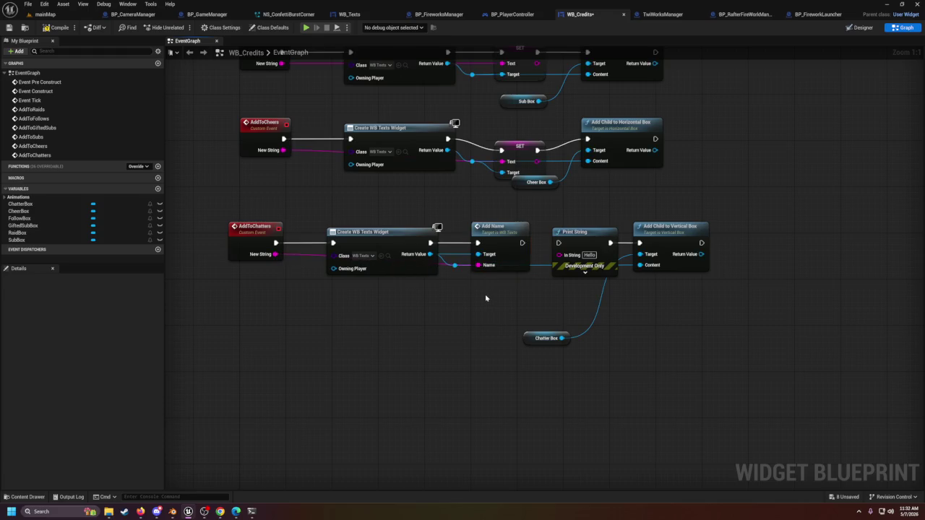
{"action": "left_click_drag", "start_coordinate": [521, 243], "coordinate": [558, 243]}
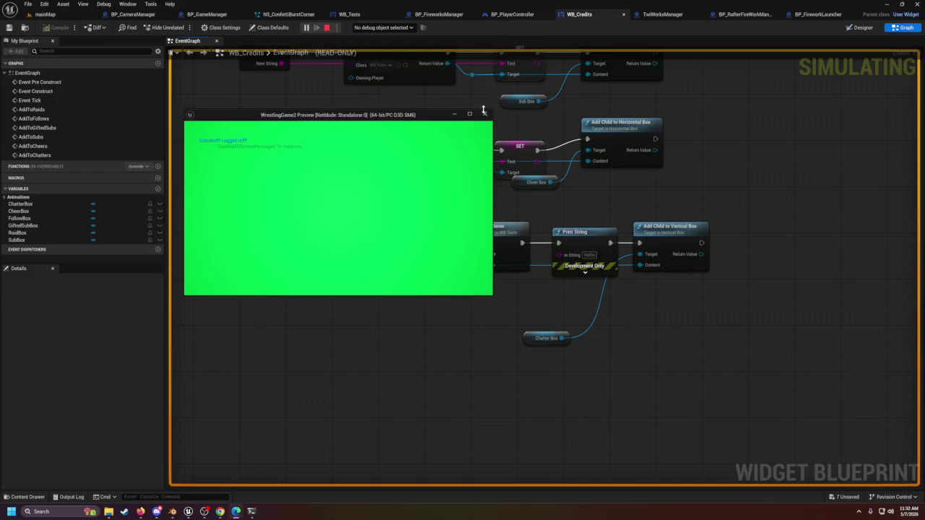
Step: Play-test mainMap, seeing the credits show six placeholder 'Text Block' lines, then stop
{"action": "left_click", "coordinate": [484, 113]}
{"action": "left_click", "coordinate": [47, 14]}
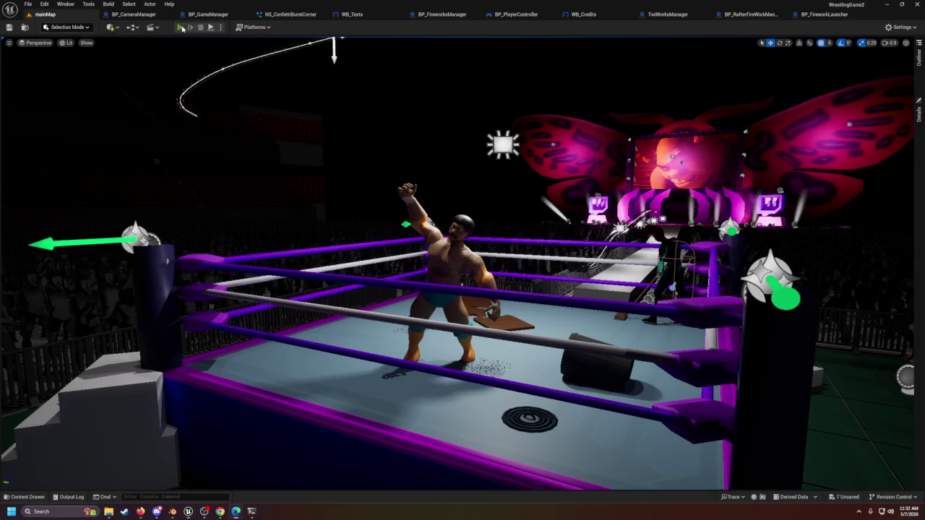
{"action": "left_click", "coordinate": [180, 28]}
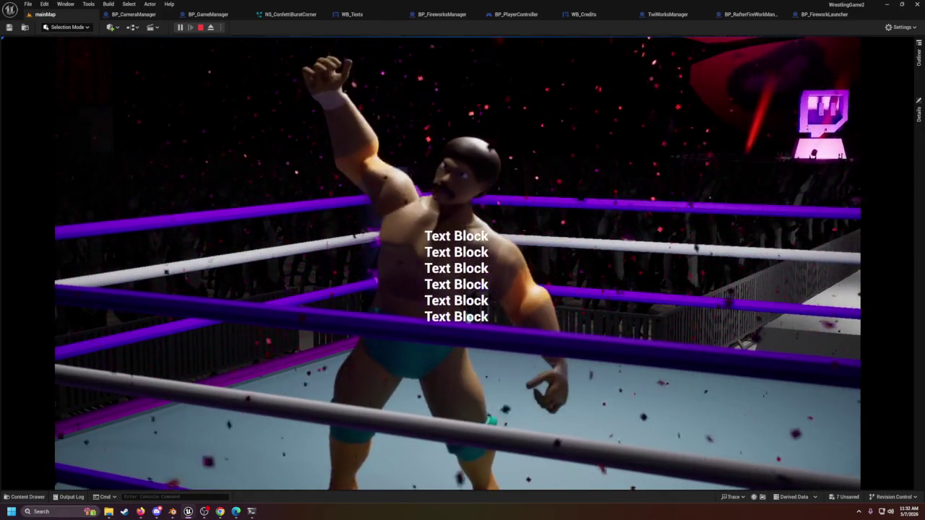
{"action": "key", "text": "shift+F1"}
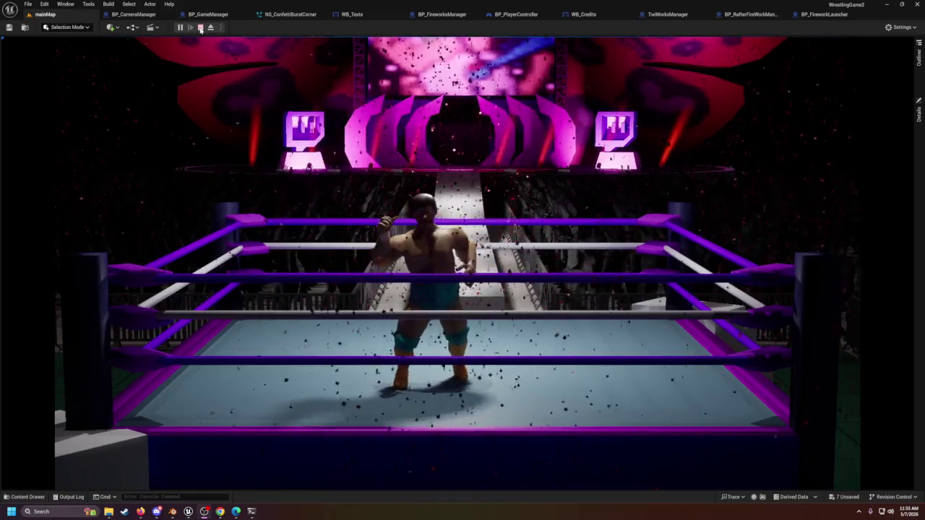
{"action": "key", "text": "Escape"}
{"action": "mouse_move", "coordinate": [654, 56]}
{"action": "left_mouse_down"}
{"action": "mouse_move", "coordinate": [665, 68]}
{"action": "mouse_move", "coordinate": [653, 57]}
{"action": "left_mouse_up"}
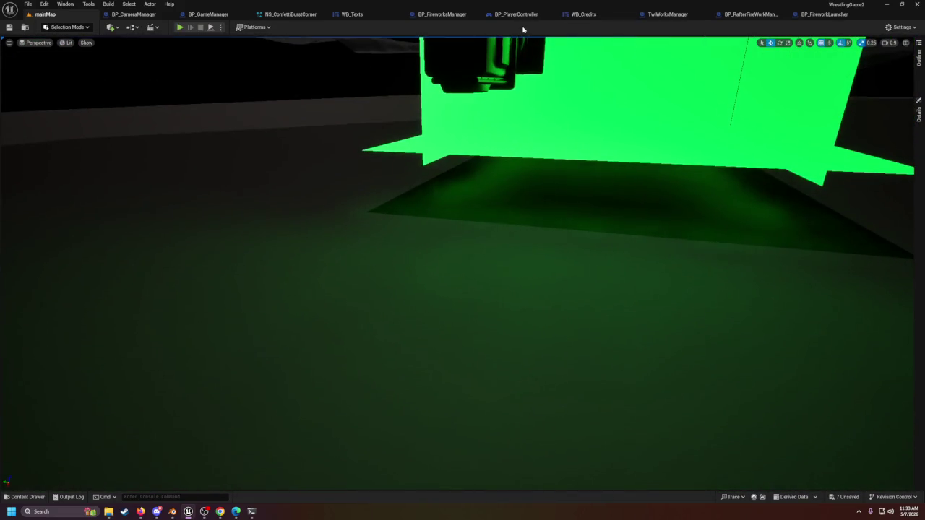
Step: Bring TwiWorksManager's Switch on Int chain and its ADDUNIQUE list nodes into view
{"action": "left_click", "coordinate": [665, 16]}
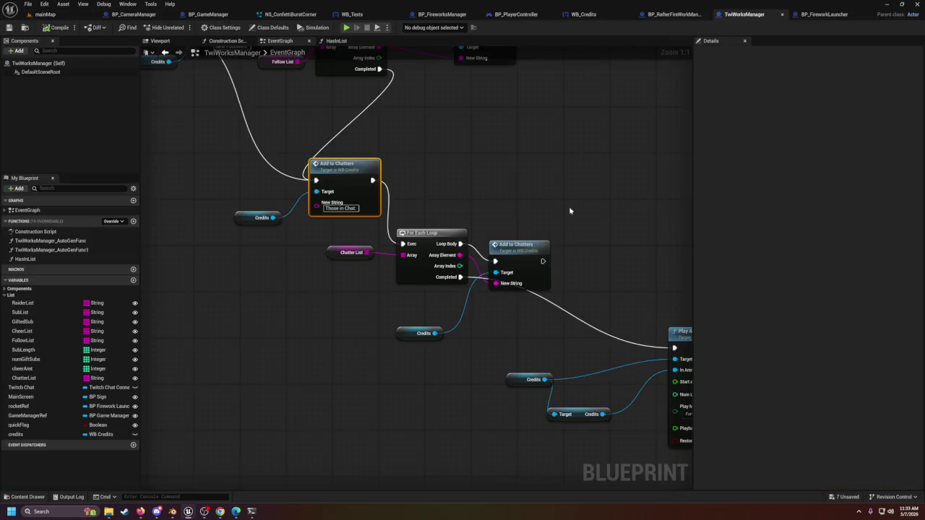
{"action": "scroll", "coordinate": [572, 215], "scroll_direction": "down", "scroll_amount": 4}
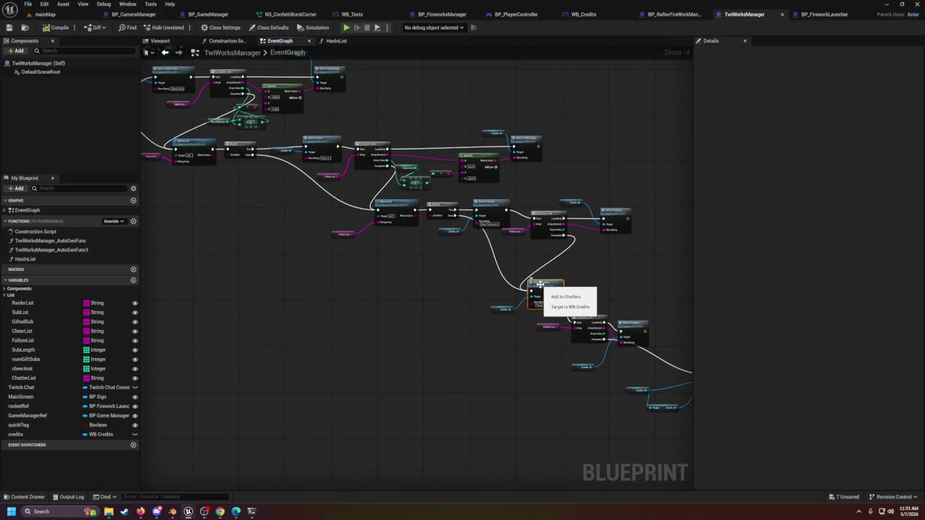
{"action": "left_click_drag", "start_coordinate": [540, 284], "coordinate": [582, 337]}
{"action": "scroll", "coordinate": [586, 313], "scroll_direction": "up", "scroll_amount": 3}
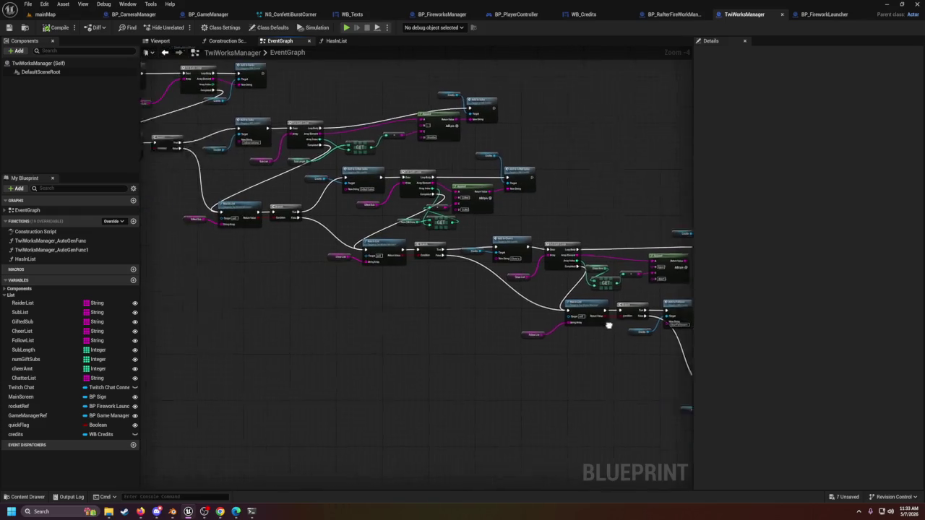
{"action": "scroll", "coordinate": [261, 202], "scroll_direction": "down", "scroll_amount": 1}
{"action": "left_click_drag", "start_coordinate": [260, 201], "coordinate": [476, 272]}
{"action": "mouse_move", "coordinate": [528, 307]}
{"action": "left_mouse_down"}
{"action": "mouse_move", "coordinate": [523, 298]}
{"action": "mouse_move", "coordinate": [564, 311]}
{"action": "left_mouse_up"}
Step: Inspect the Chatter, Follow, Gifted Sub, Sub, Sub Length and Cheer list variable settings
{"action": "left_click", "coordinate": [481, 296]}
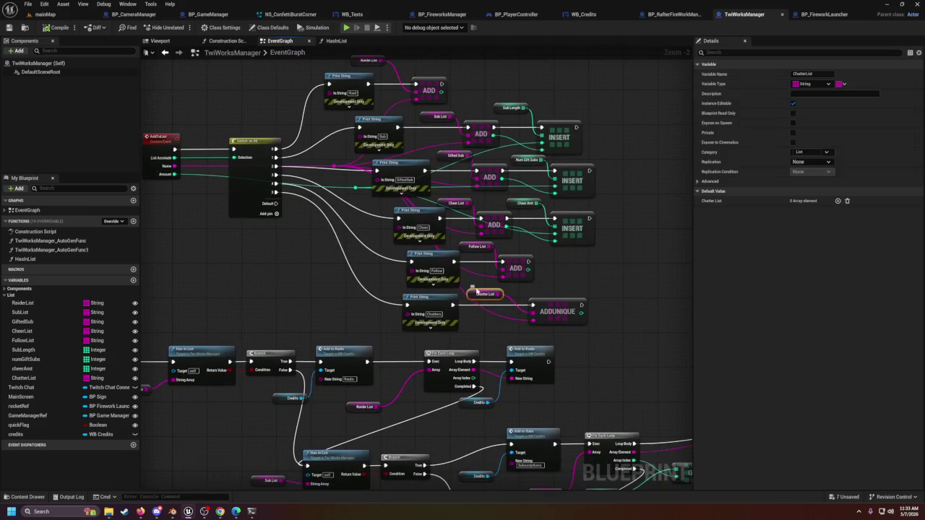
{"action": "left_click", "coordinate": [476, 247]}
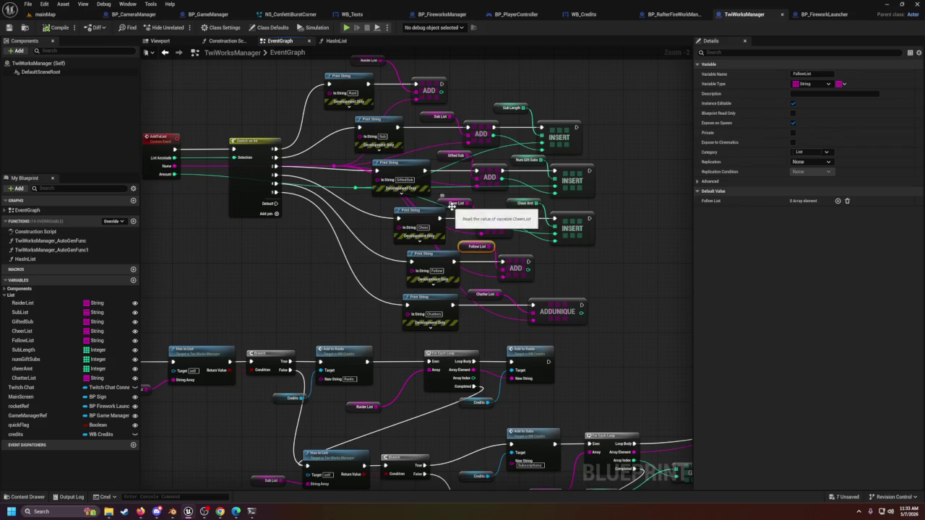
{"action": "left_click", "coordinate": [443, 154]}
{"action": "left_click", "coordinate": [431, 116]}
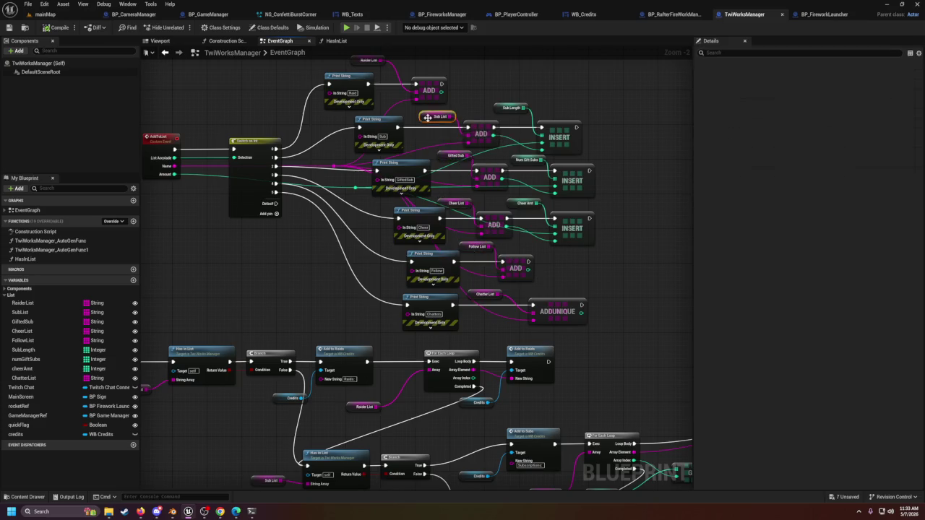
{"action": "left_click_drag", "start_coordinate": [438, 153], "coordinate": [475, 196]}
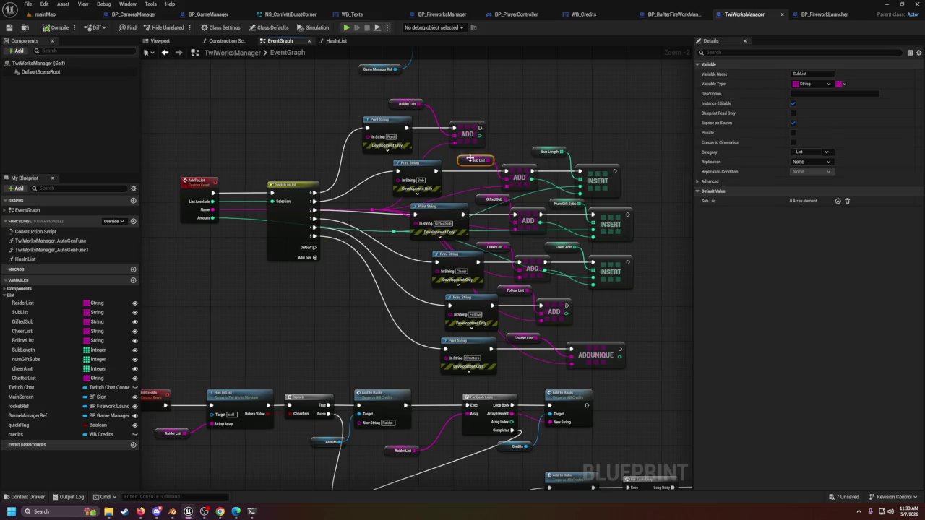
{"action": "left_click", "coordinate": [548, 152]}
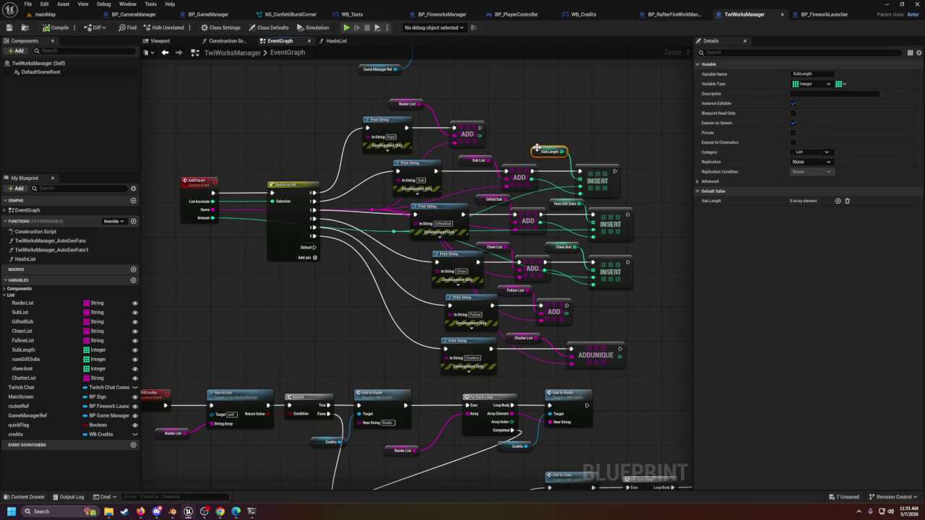
{"action": "left_click", "coordinate": [481, 200]}
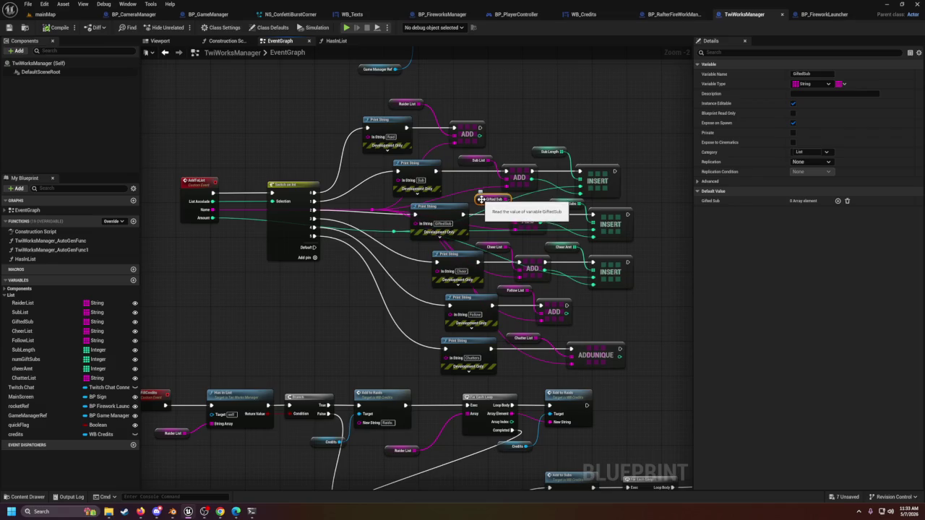
{"action": "left_click", "coordinate": [498, 246]}
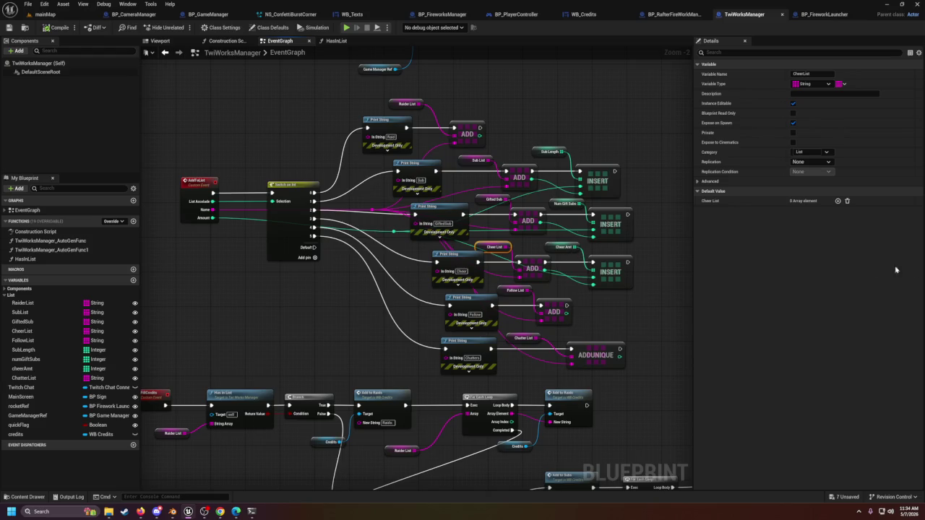
{"action": "left_click", "coordinate": [369, 16]}
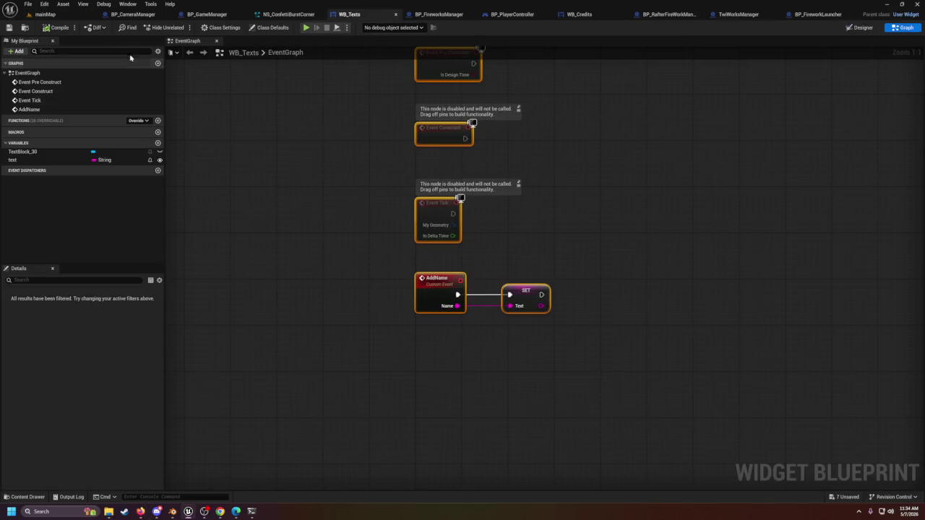
{"action": "left_click", "coordinate": [34, 152]}
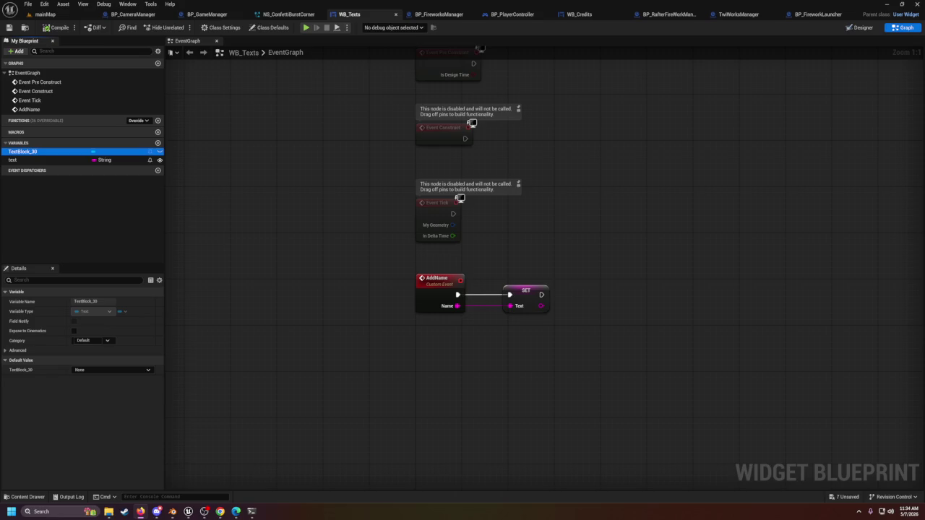
{"action": "left_click", "coordinate": [439, 13]}
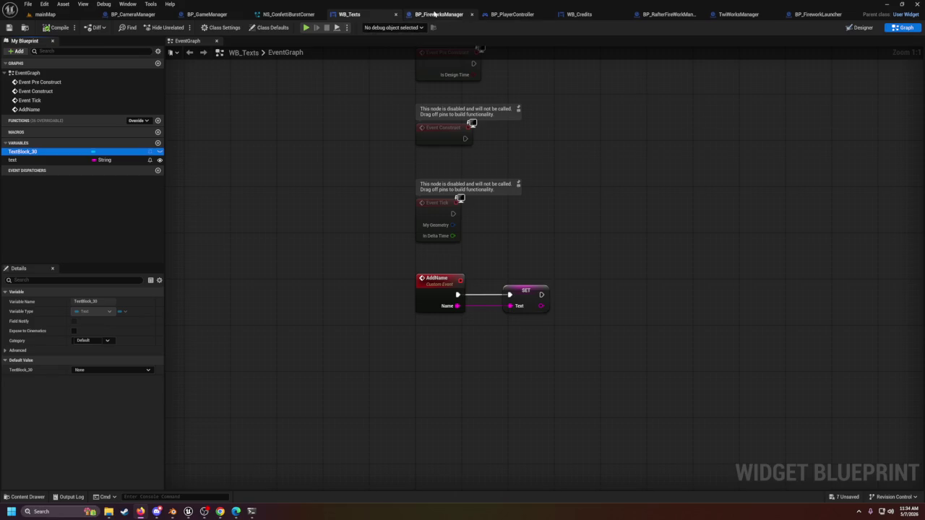
{"action": "left_click", "coordinate": [517, 16]}
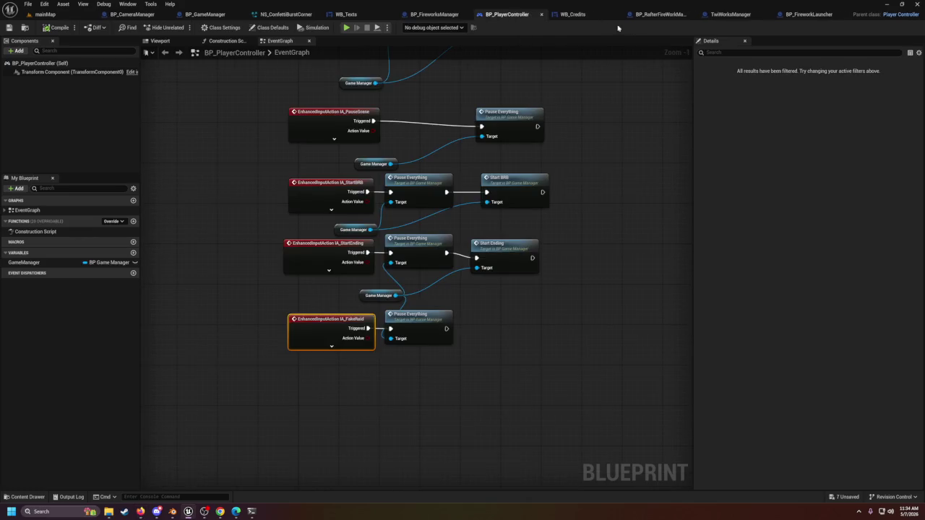
{"action": "left_click", "coordinate": [573, 13]}
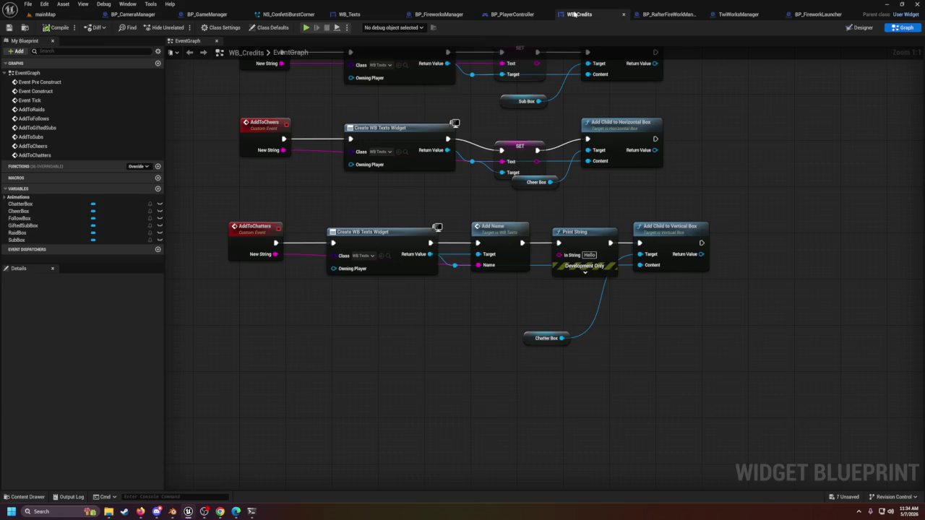
{"action": "left_click", "coordinate": [725, 15]}
{"action": "scroll", "coordinate": [356, 67], "scroll_direction": "up", "scroll_amount": 4}
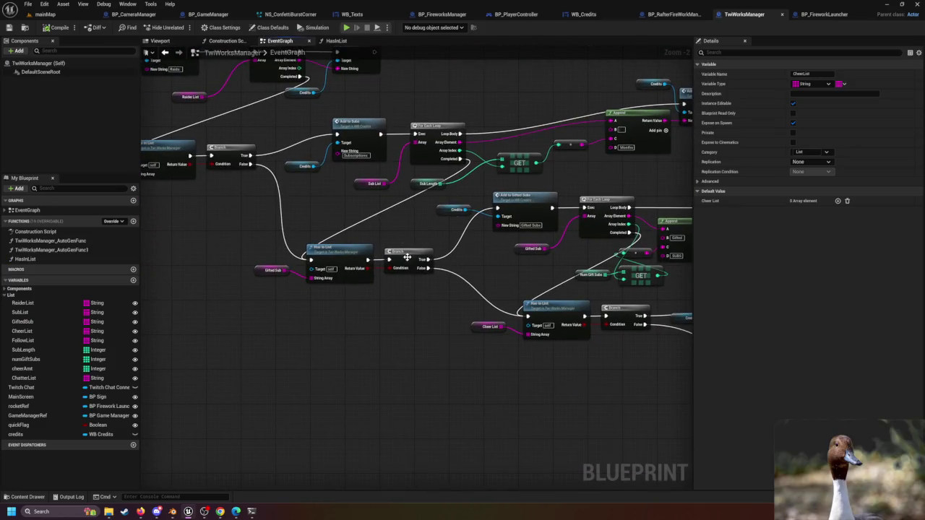
{"action": "left_click", "coordinate": [407, 258]}
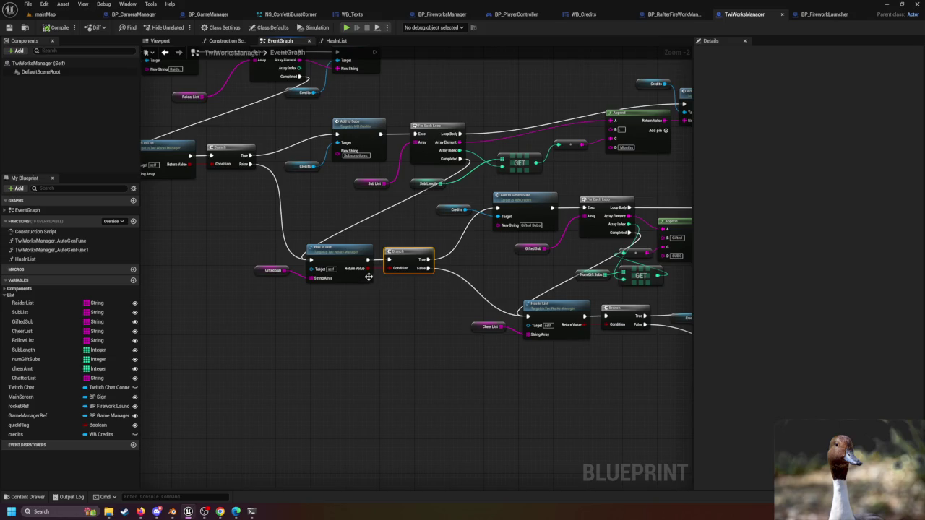
{"action": "mouse_move", "coordinate": [448, 276]}
{"action": "left_mouse_down"}
{"action": "mouse_move", "coordinate": [372, 324]}
{"action": "mouse_move", "coordinate": [480, 327]}
{"action": "left_mouse_up"}
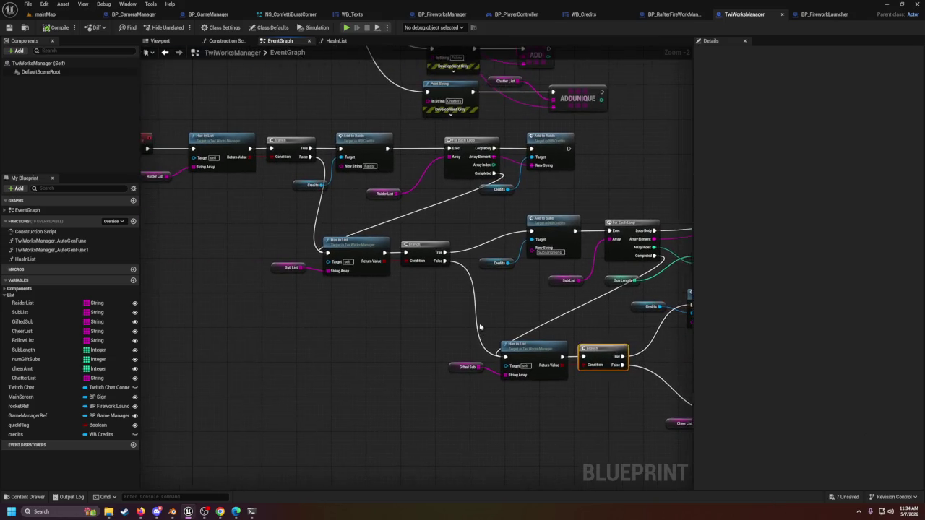
{"action": "left_click", "coordinate": [383, 195]}
{"action": "mouse_move", "coordinate": [625, 396]}
{"action": "left_mouse_down"}
{"action": "mouse_move", "coordinate": [396, 330]}
{"action": "mouse_move", "coordinate": [397, 354]}
{"action": "left_mouse_up"}
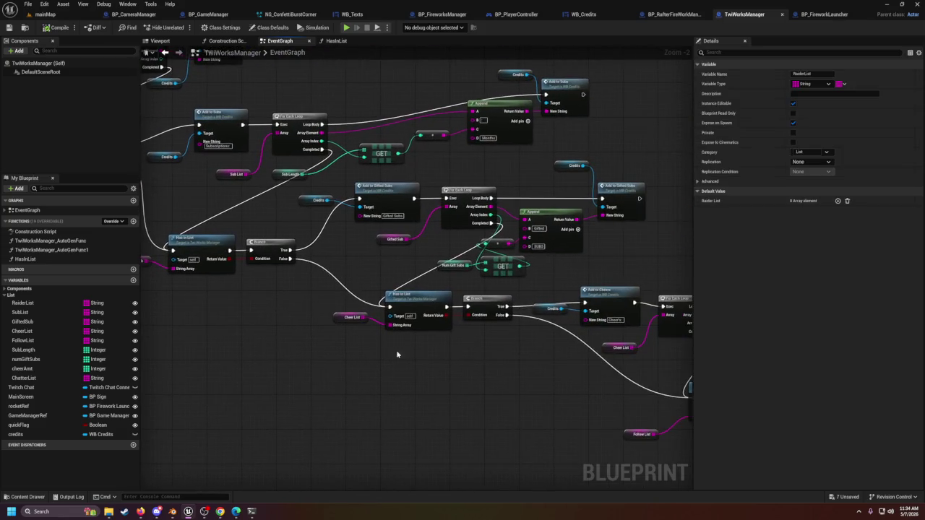
{"action": "left_click_drag", "start_coordinate": [487, 361], "coordinate": [335, 260]}
{"action": "mouse_move", "coordinate": [484, 389]}
{"action": "left_mouse_down"}
{"action": "mouse_move", "coordinate": [357, 362]}
{"action": "mouse_move", "coordinate": [335, 317]}
{"action": "left_mouse_up"}
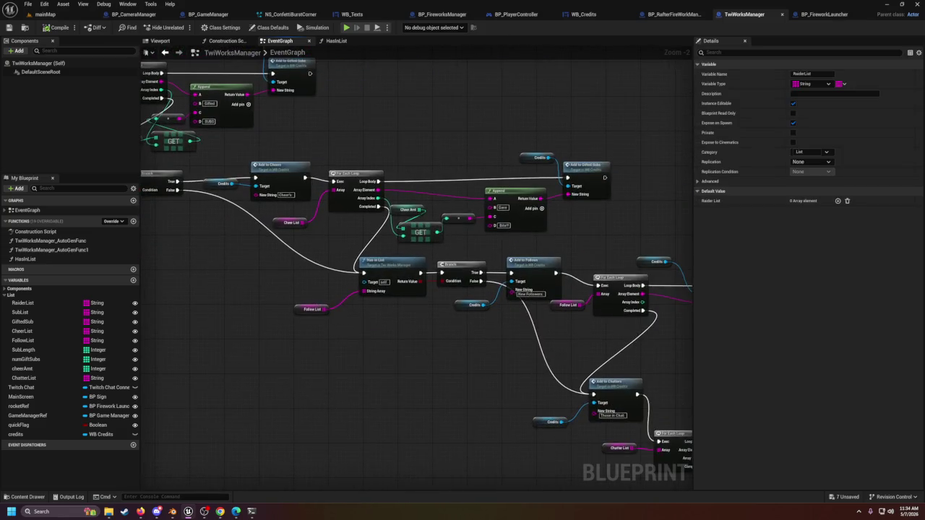
{"action": "left_click_drag", "start_coordinate": [538, 430], "coordinate": [343, 244]}
{"action": "mouse_move", "coordinate": [410, 248]}
{"action": "left_mouse_down"}
{"action": "mouse_move", "coordinate": [390, 306]}
{"action": "mouse_move", "coordinate": [599, 400]}
{"action": "left_mouse_up"}
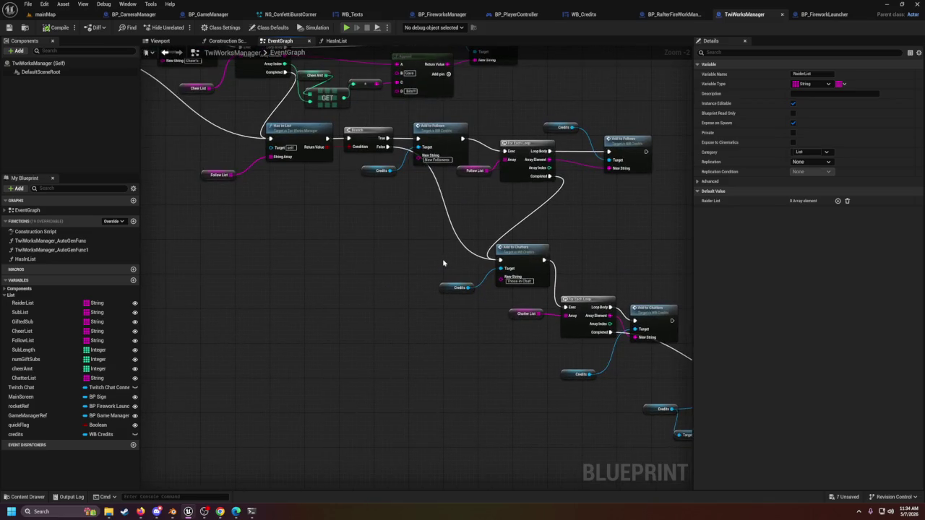
{"action": "mouse_move", "coordinate": [430, 252]}
{"action": "left_mouse_down"}
{"action": "mouse_move", "coordinate": [588, 351]}
{"action": "mouse_move", "coordinate": [680, 382]}
{"action": "left_mouse_up"}
{"action": "left_click_drag", "start_coordinate": [617, 403], "coordinate": [506, 373]}
{"action": "left_click", "coordinate": [506, 373]}
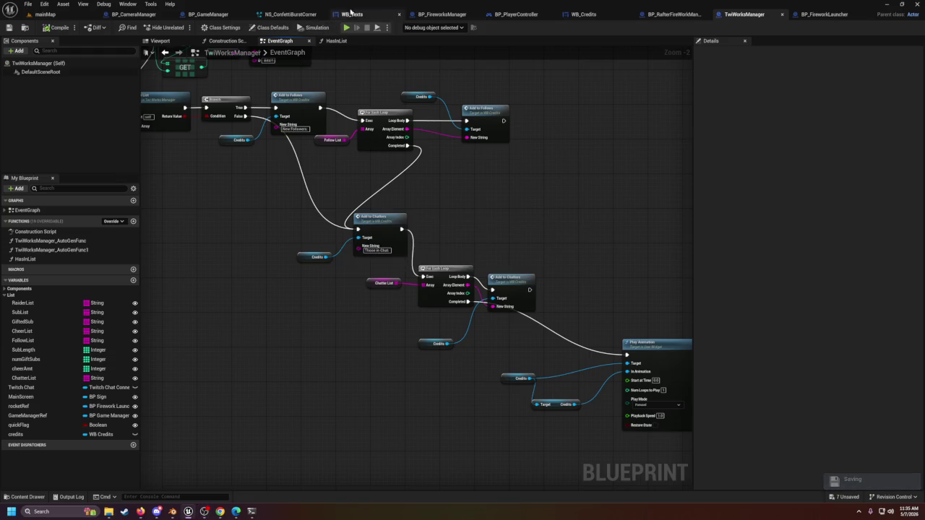
Step: Add a SetText (Text) node on a TextBlock_30 reference in WB_Texts' graph
{"action": "left_click", "coordinate": [350, 13]}
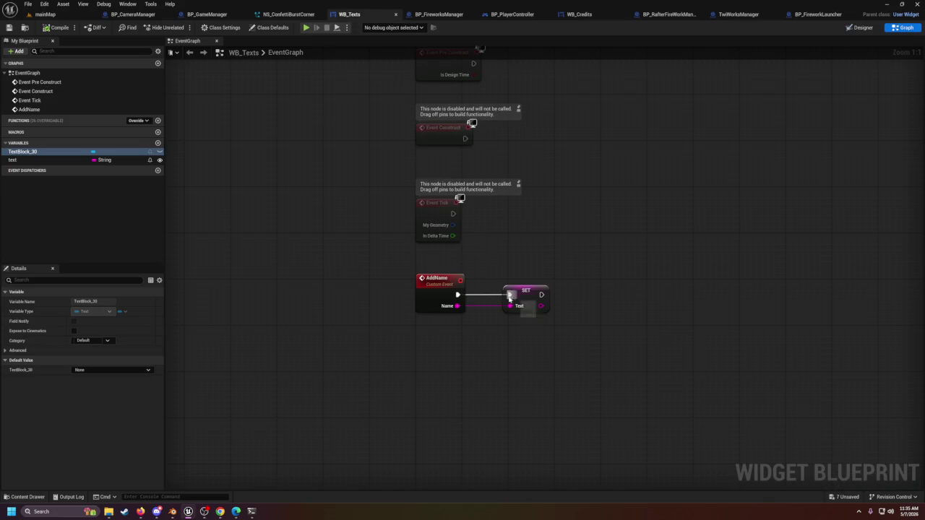
{"action": "left_click", "coordinate": [443, 297]}
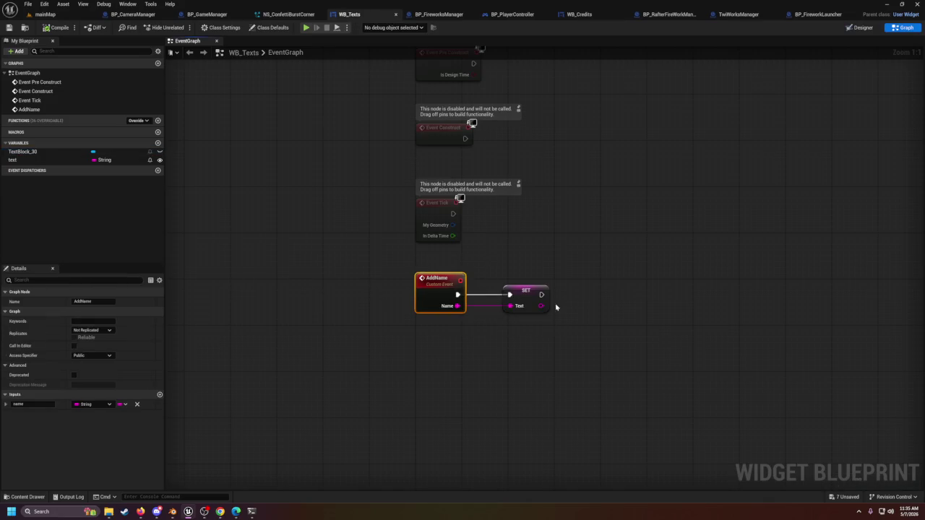
{"action": "left_click", "coordinate": [521, 296]}
{"action": "mouse_move", "coordinate": [21, 151]}
{"action": "left_mouse_down"}
{"action": "mouse_move", "coordinate": [590, 252]}
{"action": "mouse_move", "coordinate": [584, 280]}
{"action": "mouse_move", "coordinate": [644, 308]}
{"action": "left_mouse_up"}
{"action": "left_click", "coordinate": [600, 291]}
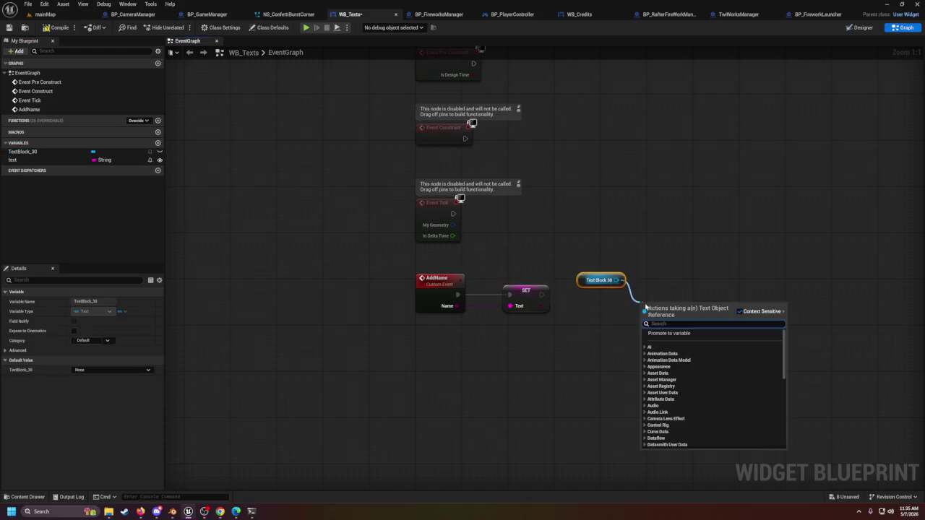
{"action": "type", "text": "set"}
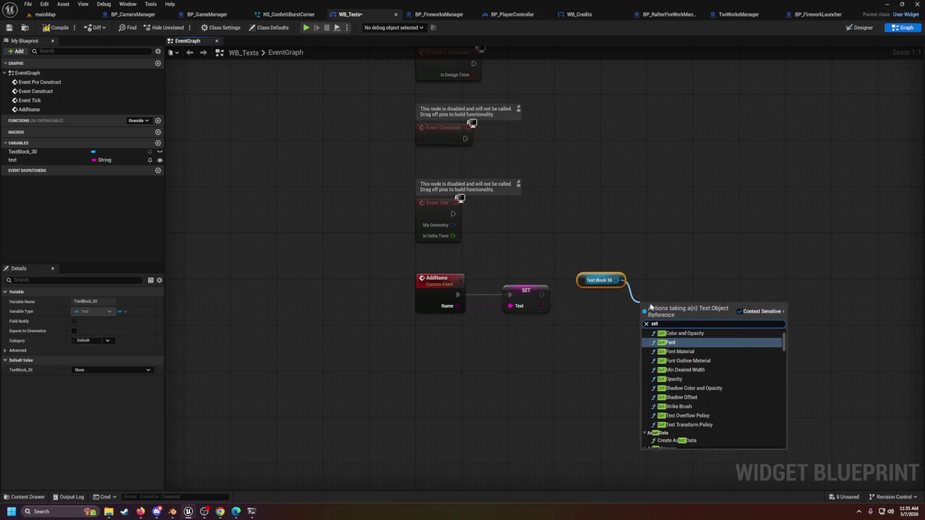
{"action": "type", "text": " text"}
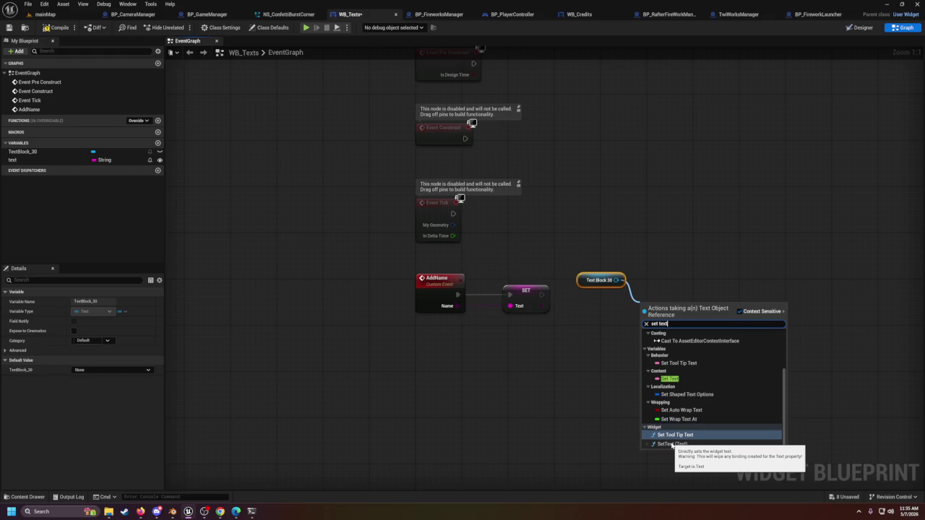
{"action": "left_click", "coordinate": [671, 444]}
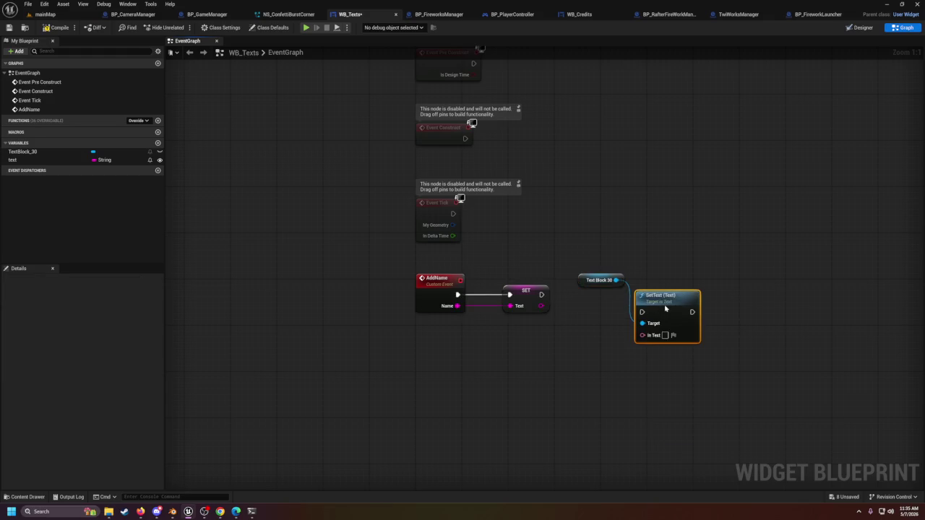
Step: Run SetText after SET, feeding it the name through a To Text (String) conversion
{"action": "left_click_drag", "start_coordinate": [665, 309], "coordinate": [667, 292]}
{"action": "left_click_drag", "start_coordinate": [586, 278], "coordinate": [562, 330]}
{"action": "mouse_move", "coordinate": [541, 294]}
{"action": "left_mouse_down"}
{"action": "mouse_move", "coordinate": [558, 302]}
{"action": "mouse_move", "coordinate": [641, 295]}
{"action": "left_mouse_up"}
{"action": "mouse_move", "coordinate": [544, 307]}
{"action": "left_mouse_down"}
{"action": "mouse_move", "coordinate": [660, 320]}
{"action": "mouse_move", "coordinate": [643, 317]}
{"action": "left_mouse_up"}
{"action": "left_click_drag", "start_coordinate": [593, 299], "coordinate": [593, 316]}
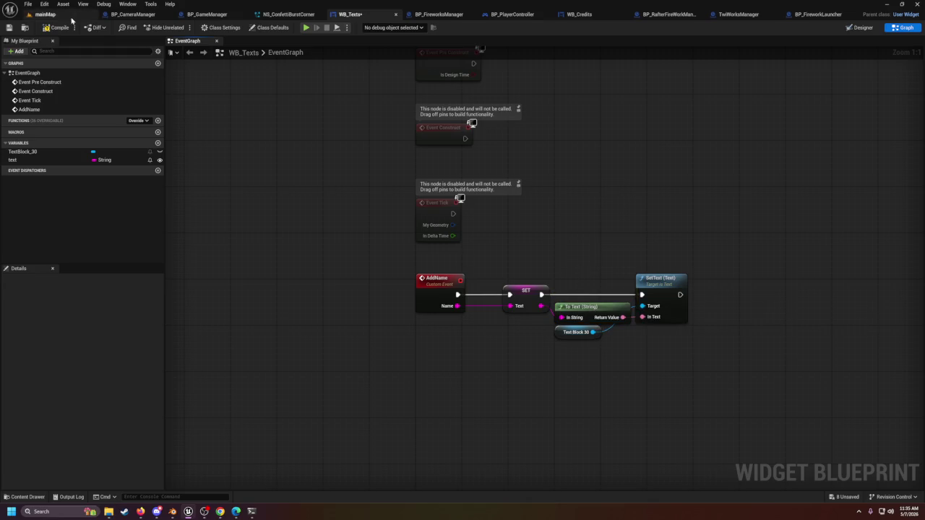
{"action": "left_click", "coordinate": [42, 14]}
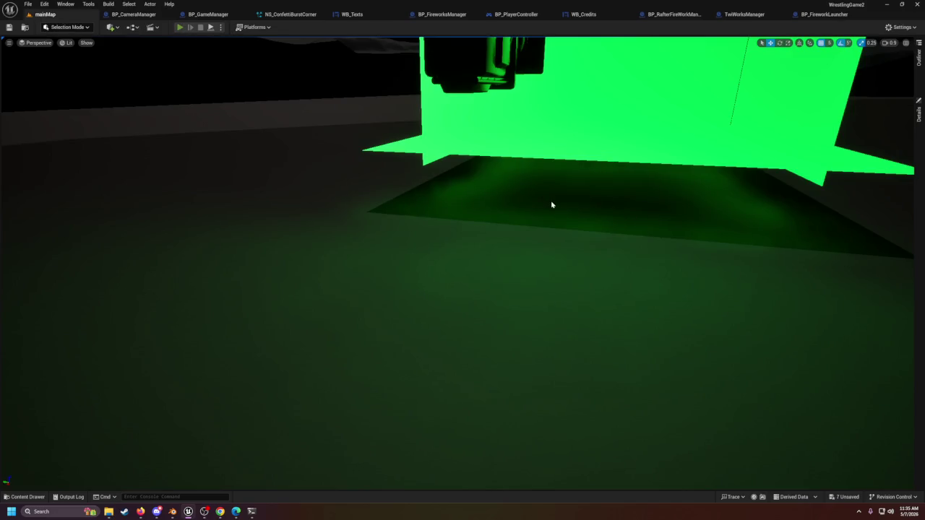
{"action": "key", "text": "alt+p"}
{"action": "key", "text": "shift+F1"}
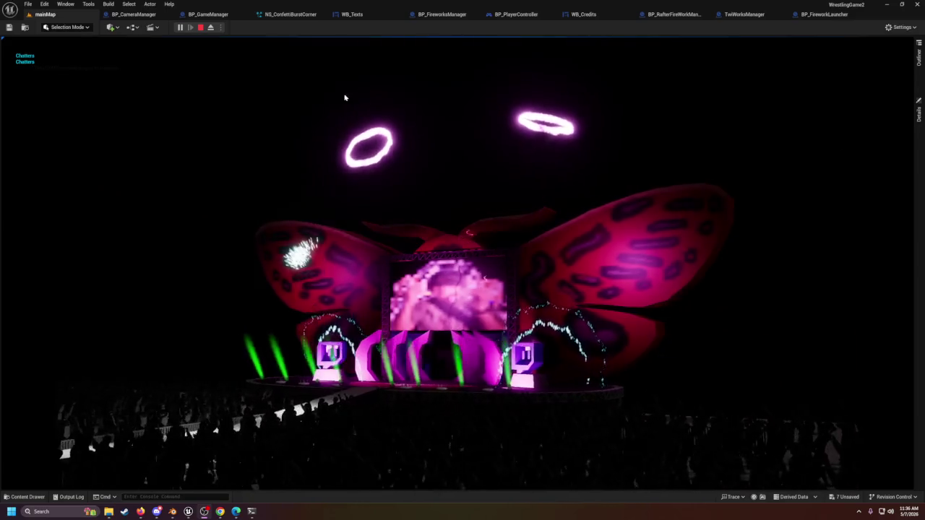
{"action": "left_click", "coordinate": [344, 97]}
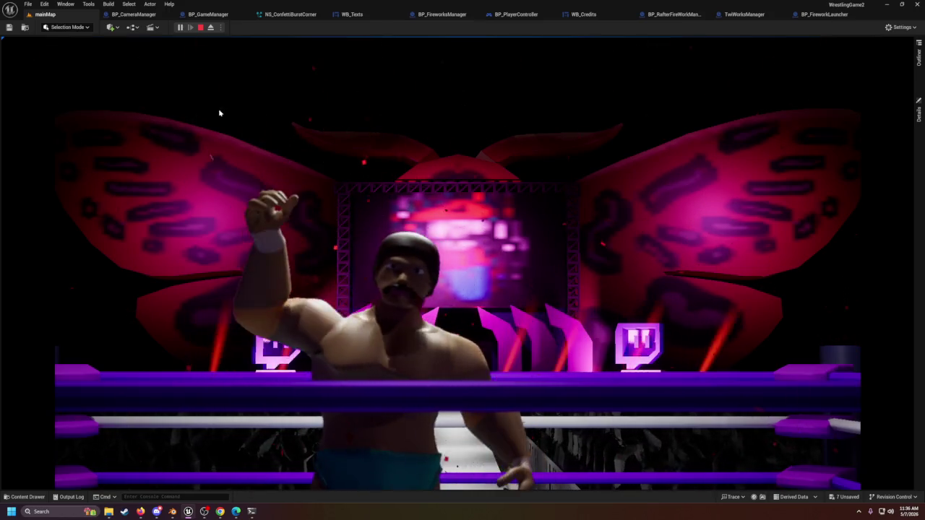
{"action": "key", "text": "Escape"}
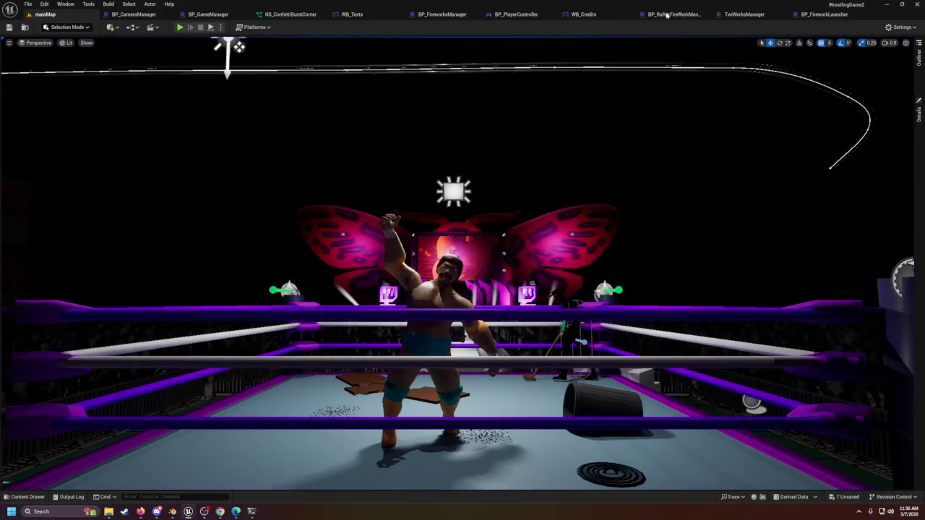
Step: Review the Raider, Sub and Gifted Sub list-adding nodes in TwiWorksManager's Event Graph
{"action": "left_click", "coordinate": [737, 15]}
{"action": "scroll", "coordinate": [657, 375], "scroll_direction": "down", "scroll_amount": 4}
{"action": "scroll", "coordinate": [523, 287], "scroll_direction": "up", "scroll_amount": 6}
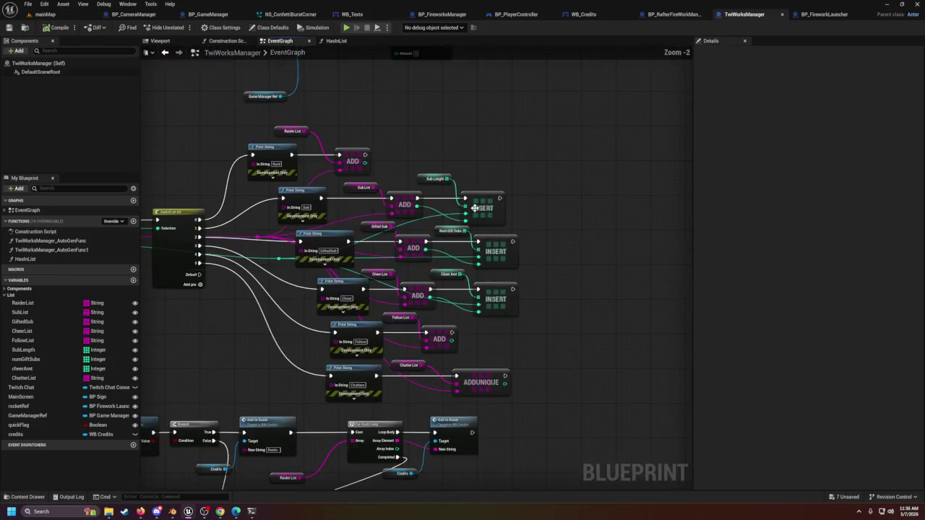
{"action": "left_click_drag", "start_coordinate": [417, 182], "coordinate": [480, 224]}
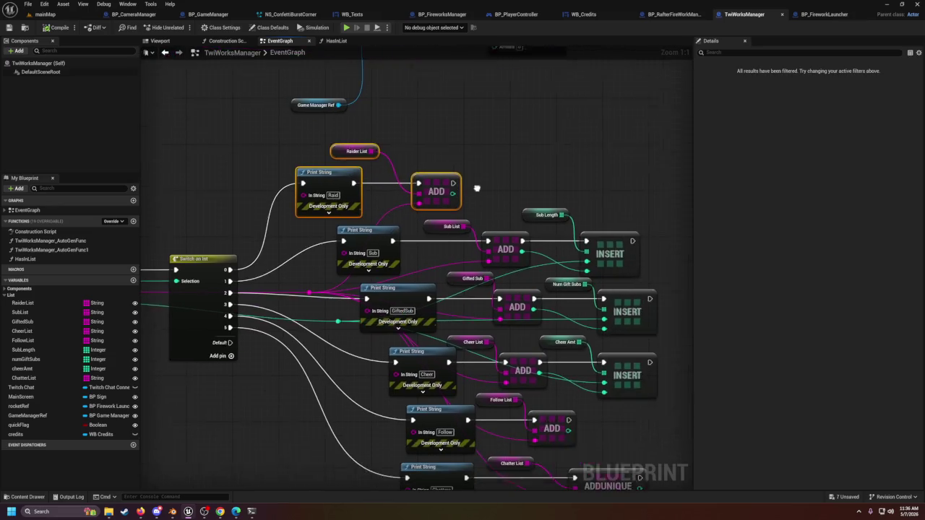
{"action": "left_click_drag", "start_coordinate": [513, 258], "coordinate": [485, 205]}
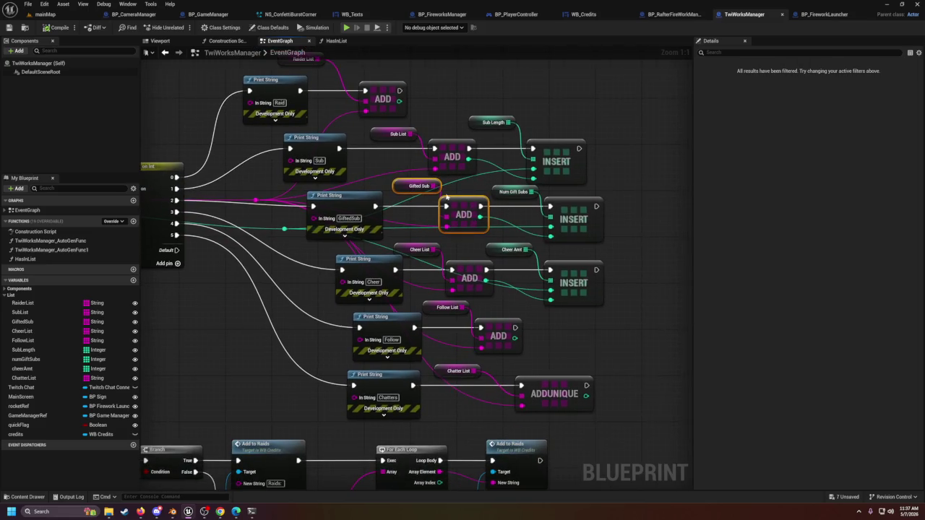
{"action": "left_click", "coordinate": [460, 144]}
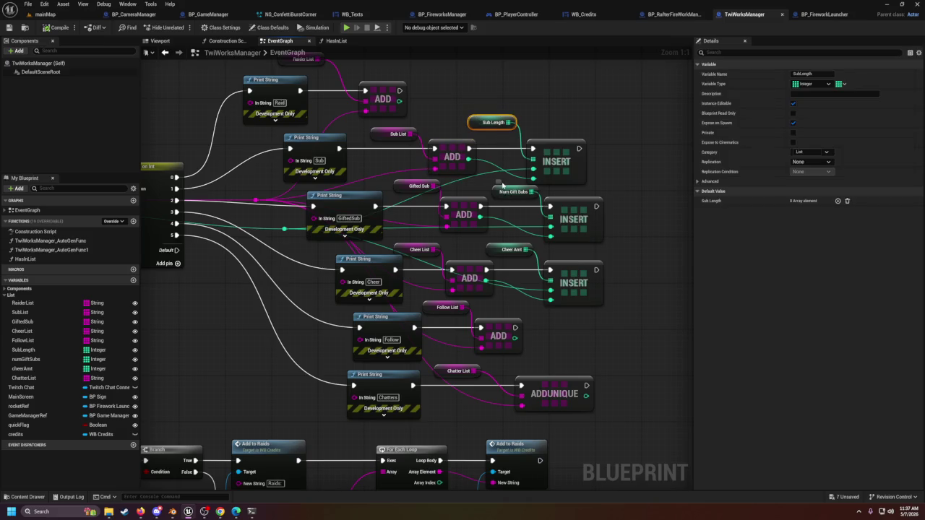
Step: Review the Cheer, Cheer Amt, Follow and Chatter list nodes, then look toward Add to Raids
{"action": "scroll", "coordinate": [469, 209], "scroll_direction": "down", "scroll_amount": 1}
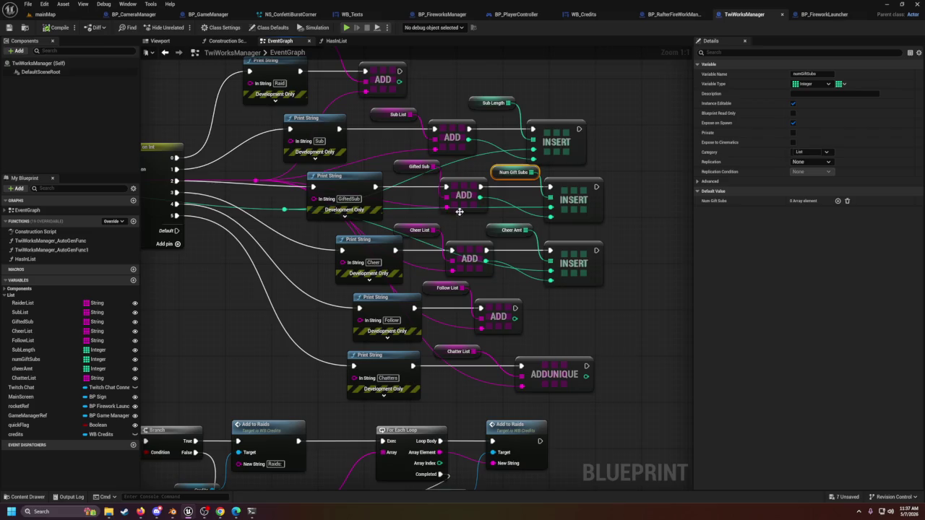
{"action": "left_click", "coordinate": [467, 261]}
{"action": "scroll", "coordinate": [466, 261], "scroll_direction": "down", "scroll_amount": 1}
{"action": "left_click", "coordinate": [492, 218]}
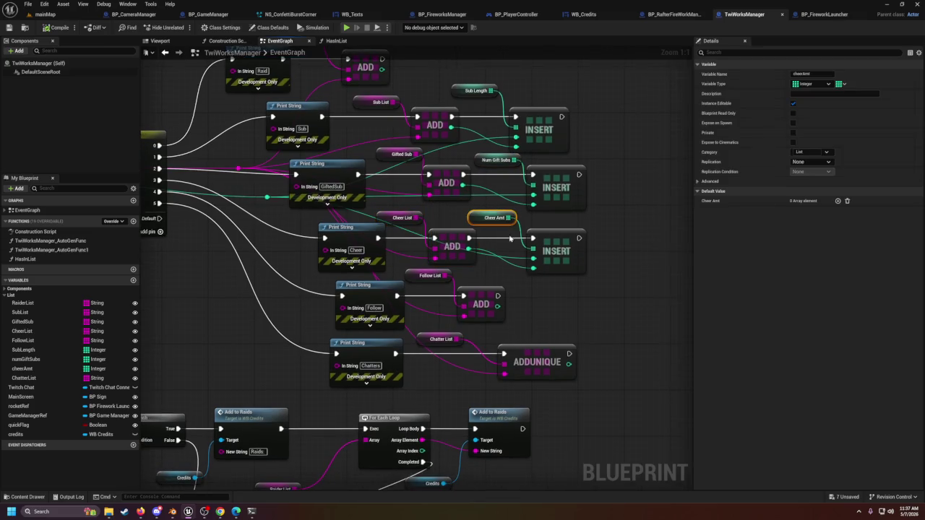
{"action": "scroll", "coordinate": [486, 267], "scroll_direction": "down", "scroll_amount": 1}
{"action": "left_click_drag", "start_coordinate": [460, 278], "coordinate": [459, 277]}
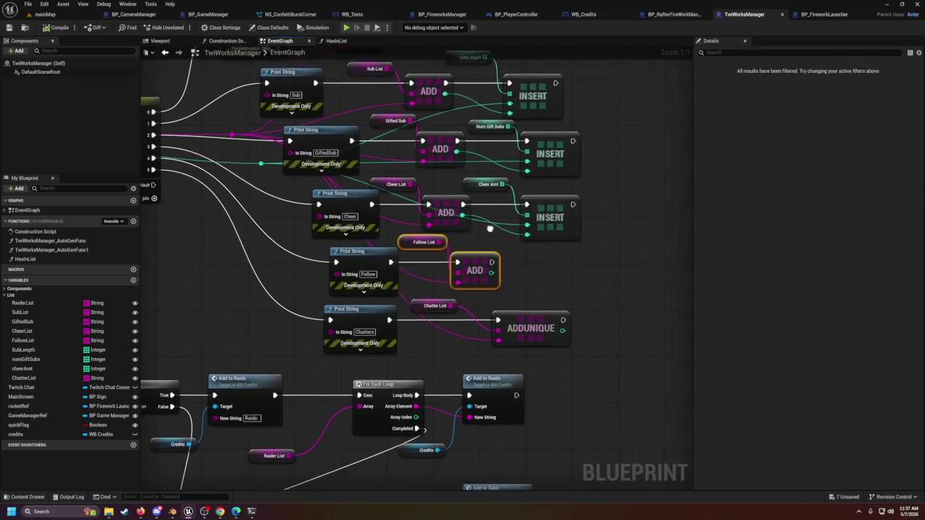
{"action": "scroll", "coordinate": [458, 278], "scroll_direction": "down", "scroll_amount": 2}
{"action": "left_click", "coordinate": [439, 271]}
{"action": "left_click", "coordinate": [525, 248]}
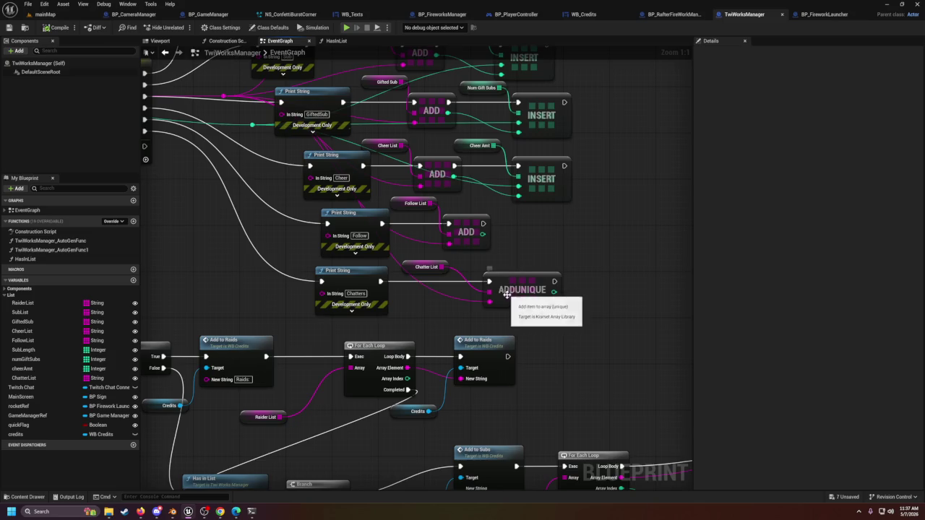
{"action": "scroll", "coordinate": [510, 321], "scroll_direction": "down", "scroll_amount": 3}
{"action": "scroll", "coordinate": [510, 320], "scroll_direction": "up", "scroll_amount": 2}
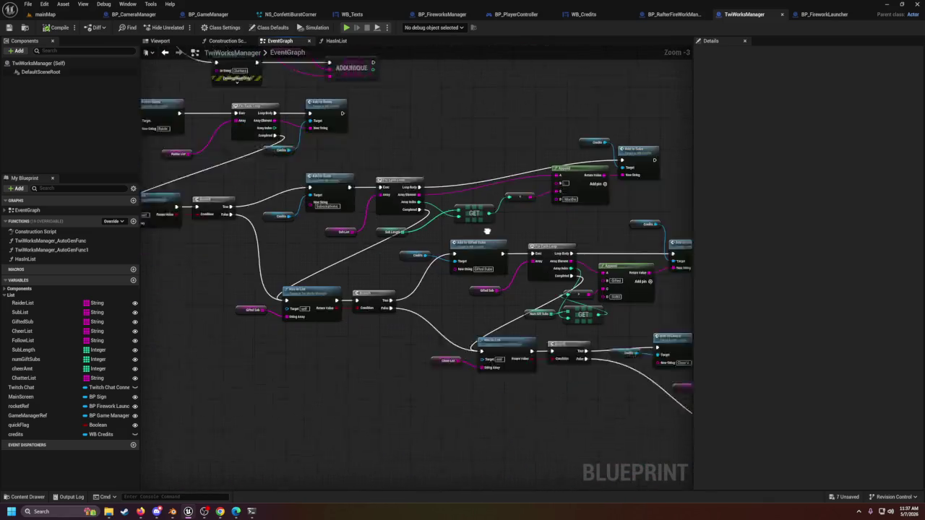
{"action": "mouse_move", "coordinate": [438, 212]}
{"action": "left_mouse_down"}
{"action": "mouse_move", "coordinate": [583, 228]}
{"action": "mouse_move", "coordinate": [392, 212]}
{"action": "mouse_move", "coordinate": [547, 231]}
{"action": "mouse_move", "coordinate": [385, 316]}
{"action": "left_mouse_up"}
{"action": "scroll", "coordinate": [489, 252], "scroll_direction": "down", "scroll_amount": 6}
{"action": "scroll", "coordinate": [489, 252], "scroll_direction": "down", "scroll_amount": 2}
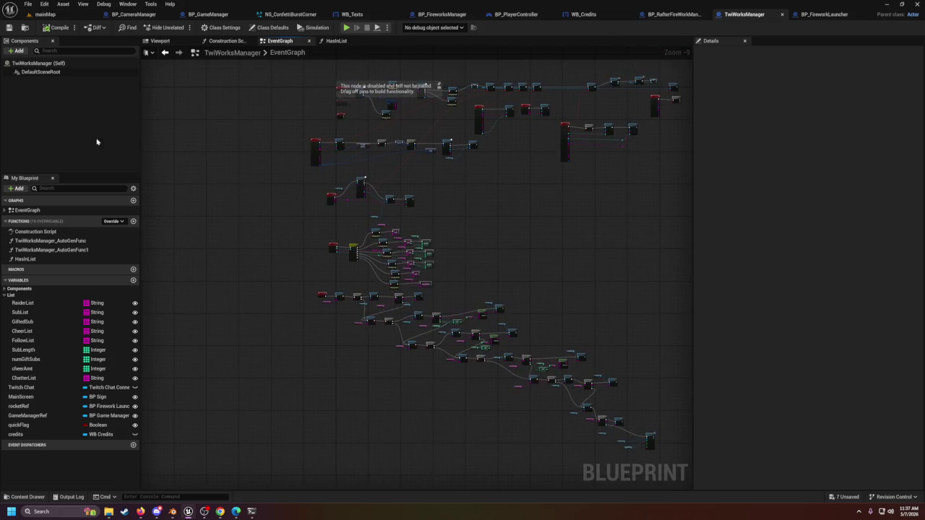
{"action": "left_click", "coordinate": [45, 14]}
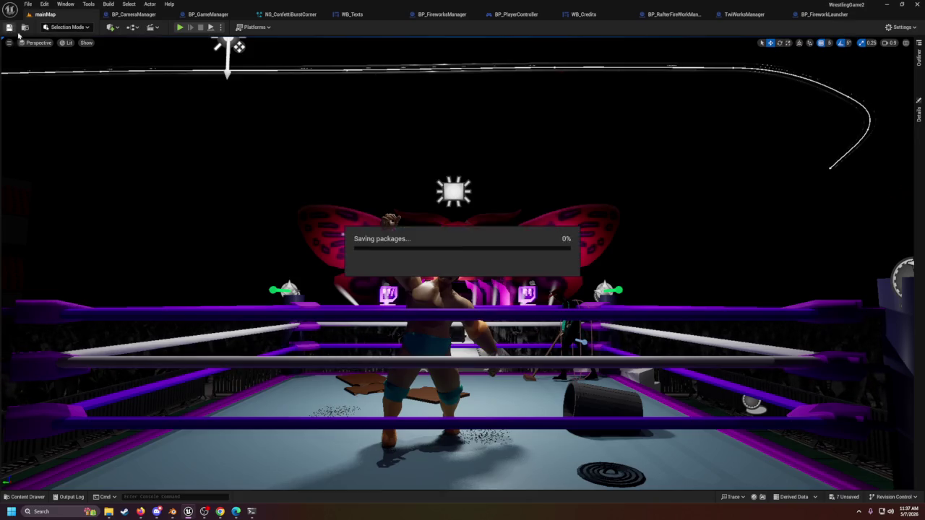
Step: Select the backdrop, fly the camera to face the green backdrop, and start playing mainMap
{"action": "left_click", "coordinate": [311, 181]}
{"action": "left_click_drag", "start_coordinate": [346, 168], "coordinate": [460, 222]}
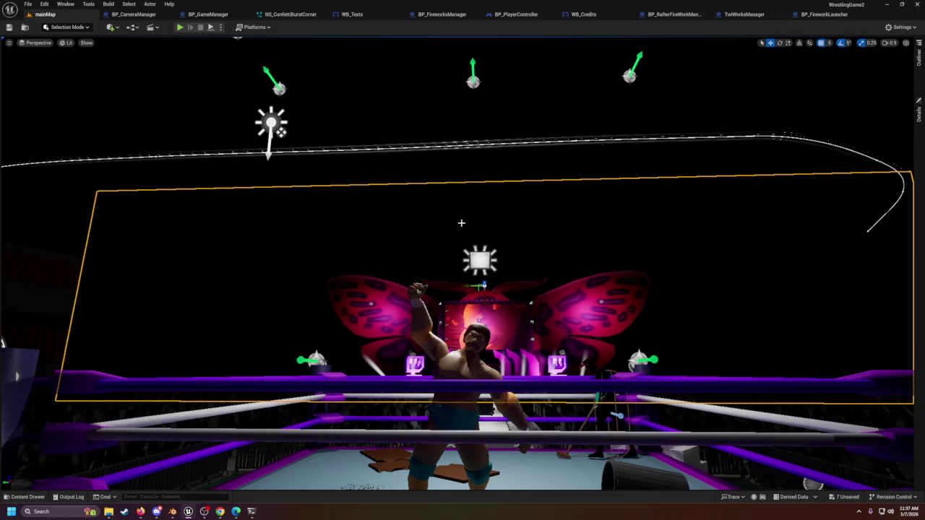
{"action": "left_click_drag", "start_coordinate": [340, 210], "coordinate": [350, 233]}
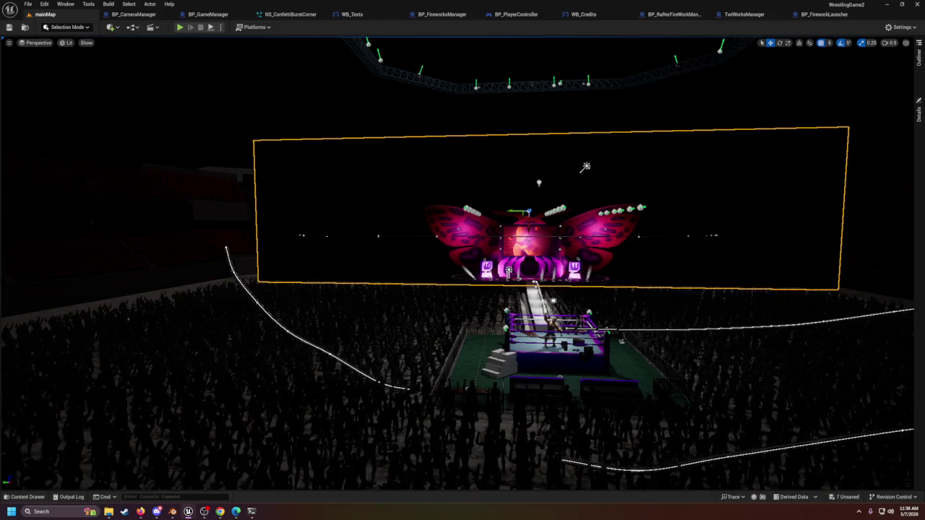
{"action": "key", "text": "w"}
{"action": "scroll", "coordinate": [462, 260], "scroll_direction": "up", "scroll_amount": 2}
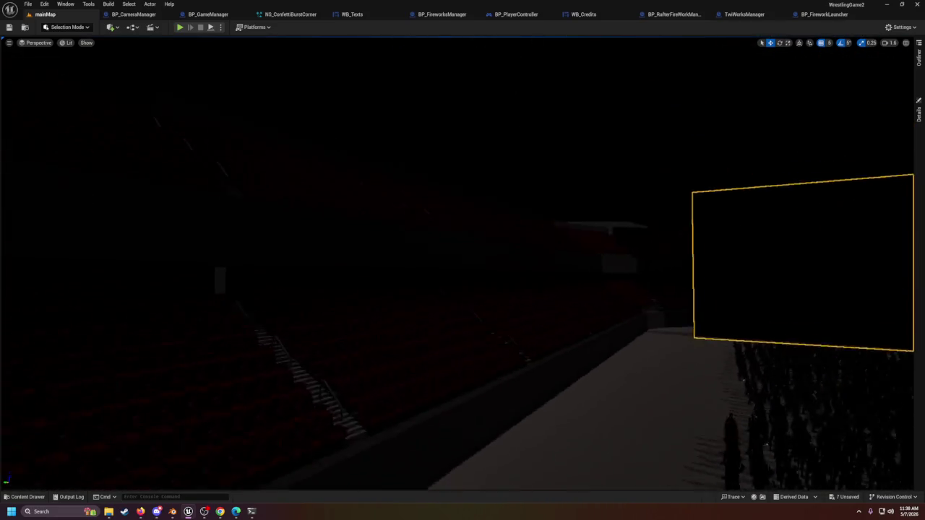
{"action": "key", "text": "w"}
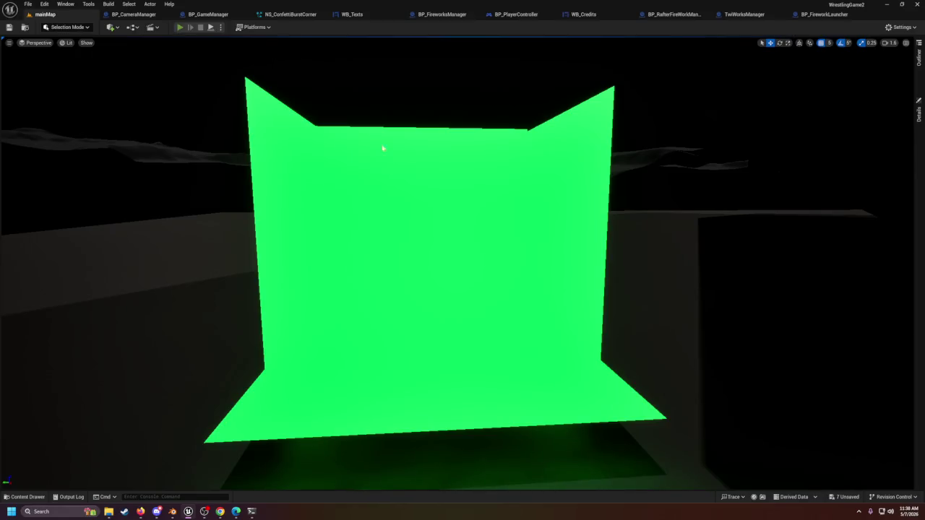
{"action": "key", "text": "alt+p"}
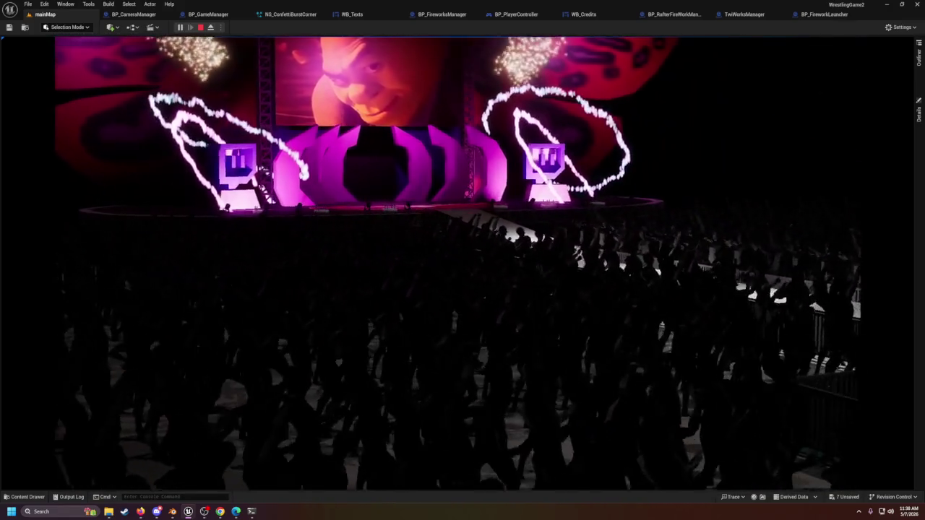
{"action": "key", "text": "shift+F1"}
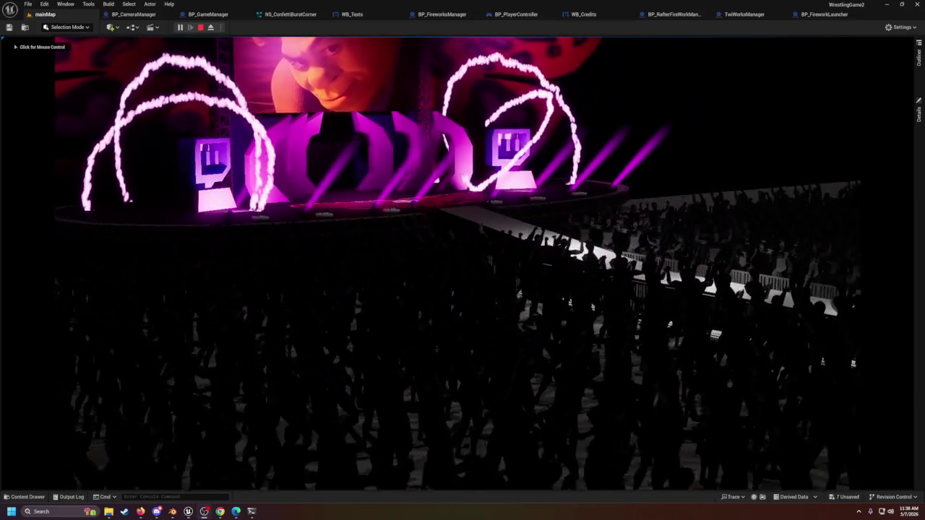
{"action": "left_click", "coordinate": [334, 400]}
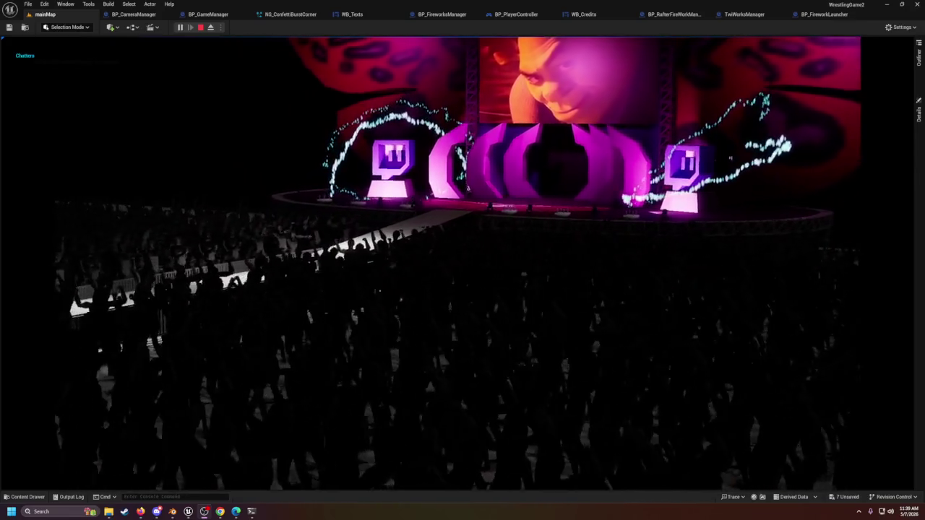
{"action": "left_click", "coordinate": [895, 155]}
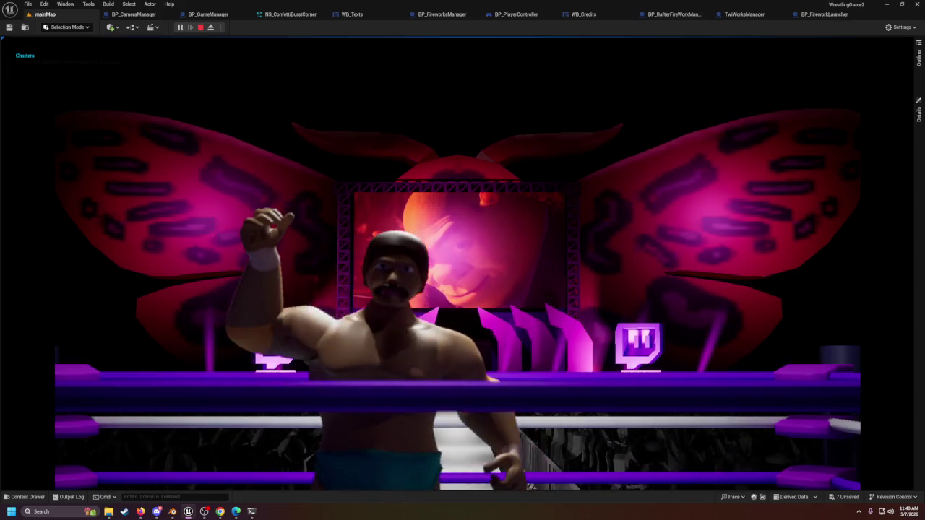
Step: Stop the running wrestling-ring game preview with Escape to return to the editor
{"action": "key", "text": "Escape"}
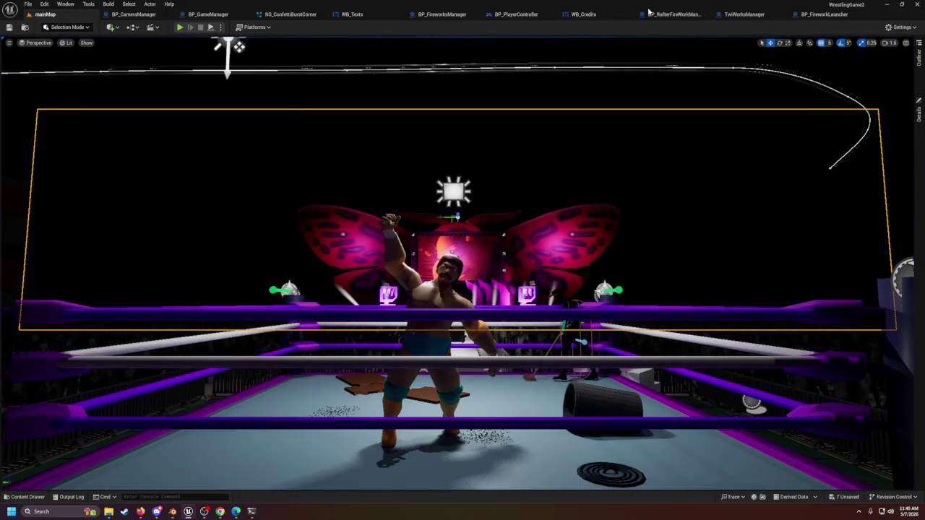
Step: Switch to the TwiWorksManager graph, zoom in, and undo an accidental move of the Sub List node
{"action": "left_click", "coordinate": [731, 18]}
{"action": "scroll", "coordinate": [450, 233], "scroll_direction": "up", "scroll_amount": 10}
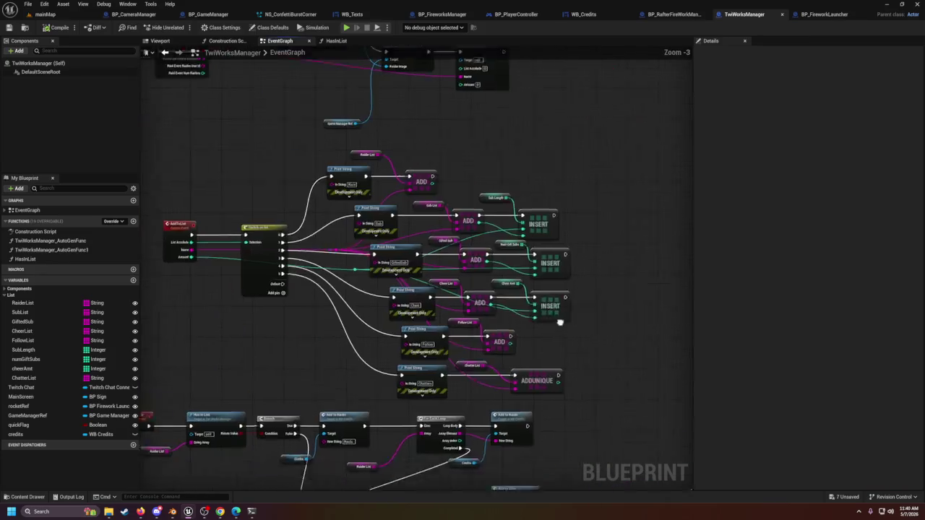
{"action": "left_click", "coordinate": [465, 161]}
{"action": "mouse_move", "coordinate": [504, 211]}
{"action": "left_mouse_down"}
{"action": "mouse_move", "coordinate": [536, 233]}
{"action": "mouse_move", "coordinate": [534, 246]}
{"action": "left_mouse_up"}
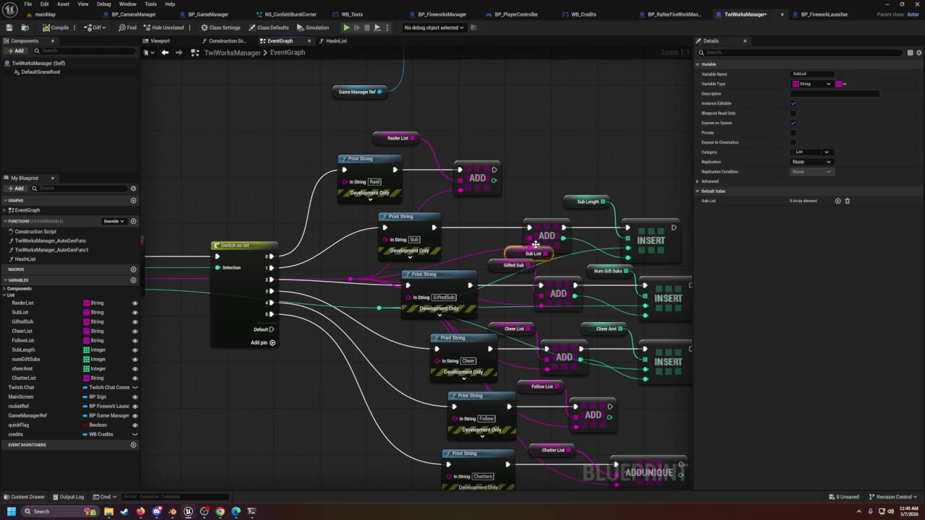
{"action": "key", "text": "ctrl+z"}
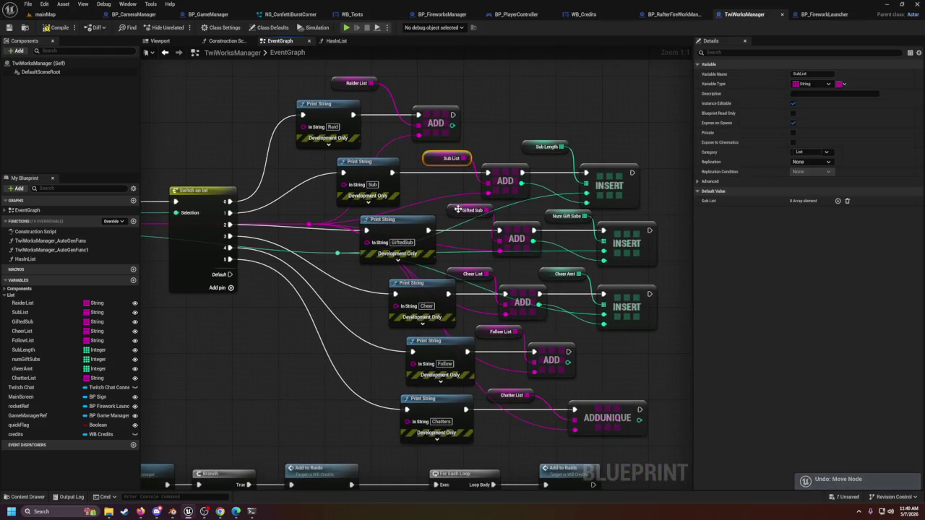
Step: Inspect the Cheer List and FollowList getters, then pan down to the credits-filling nodes
{"action": "left_click_drag", "start_coordinate": [493, 268], "coordinate": [503, 298]}
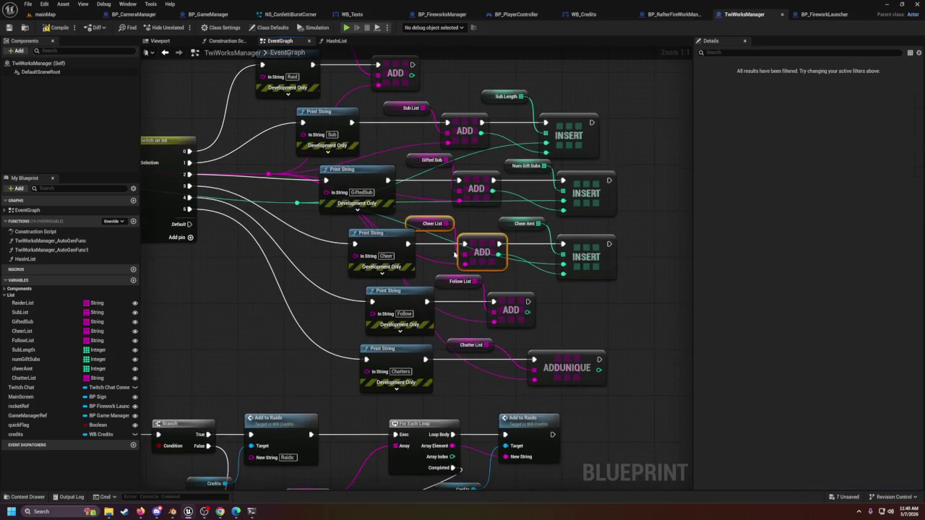
{"action": "left_click", "coordinate": [459, 280]}
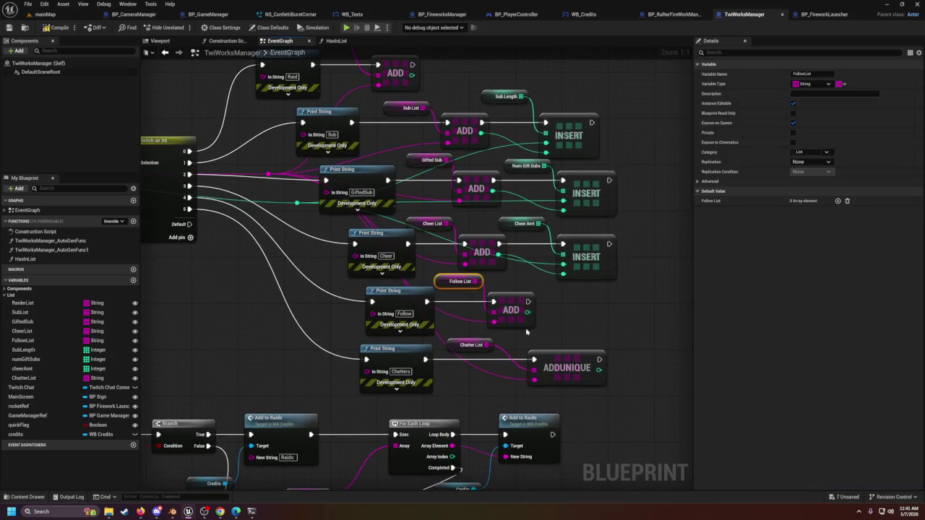
{"action": "left_click", "coordinate": [549, 332]}
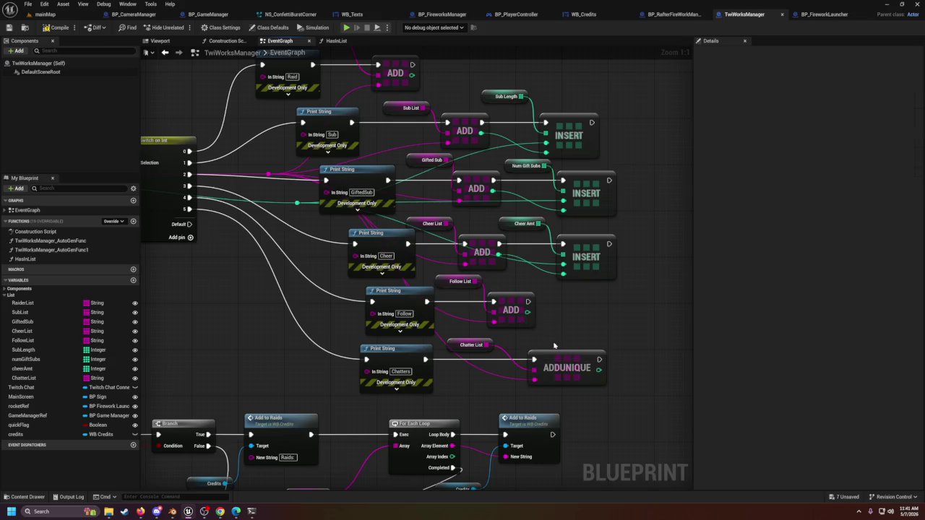
{"action": "scroll", "coordinate": [555, 349], "scroll_direction": "down", "scroll_amount": 4}
{"action": "mouse_move", "coordinate": [557, 354]}
{"action": "left_mouse_down"}
{"action": "mouse_move", "coordinate": [521, 263]}
{"action": "mouse_move", "coordinate": [436, 214]}
{"action": "left_mouse_up"}
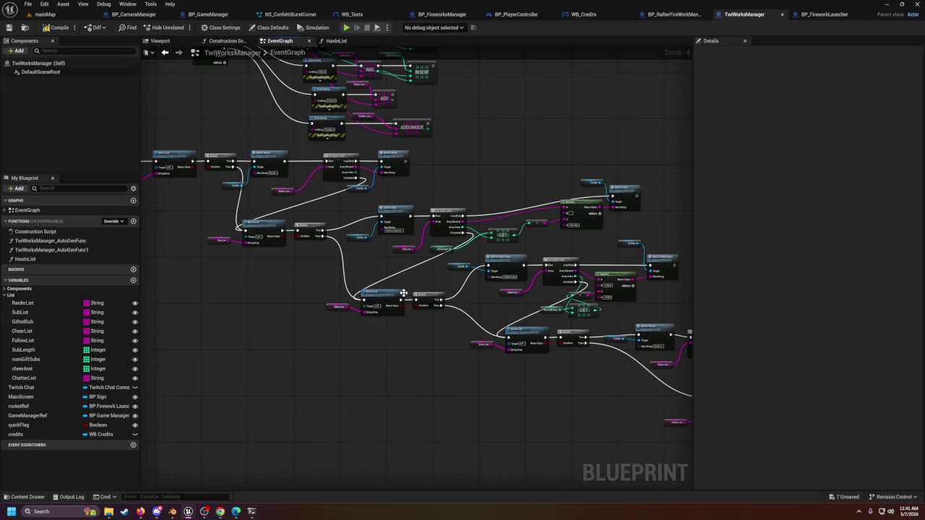
{"action": "left_click_drag", "start_coordinate": [124, 231], "coordinate": [317, 300]}
{"action": "scroll", "coordinate": [316, 228], "scroll_direction": "up", "scroll_amount": 4}
{"action": "mouse_move", "coordinate": [299, 178]}
{"action": "left_mouse_down"}
{"action": "mouse_move", "coordinate": [447, 299]}
{"action": "mouse_move", "coordinate": [405, 304]}
{"action": "mouse_move", "coordinate": [377, 332]}
{"action": "left_mouse_up"}
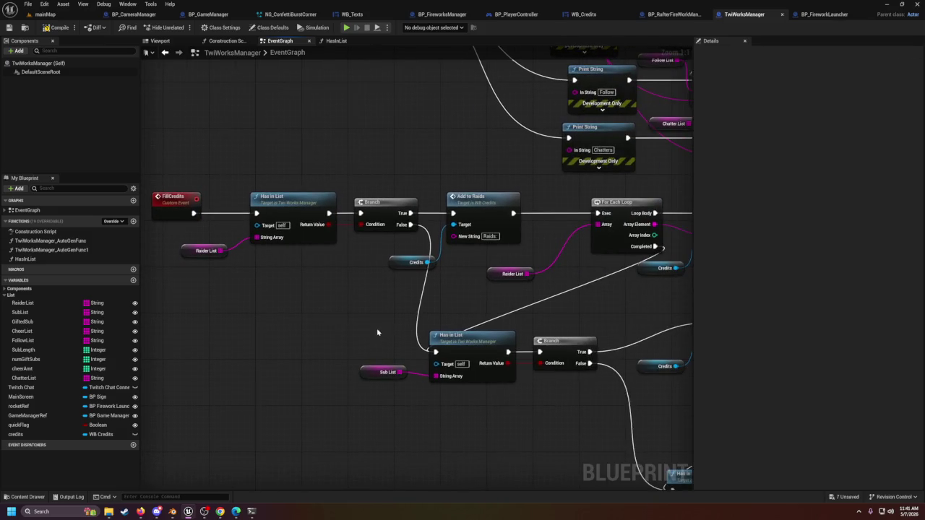
{"action": "scroll", "coordinate": [643, 331], "scroll_direction": "down", "scroll_amount": 1}
{"action": "left_click_drag", "start_coordinate": [245, 181], "coordinate": [529, 303]}
{"action": "left_click", "coordinate": [496, 249]}
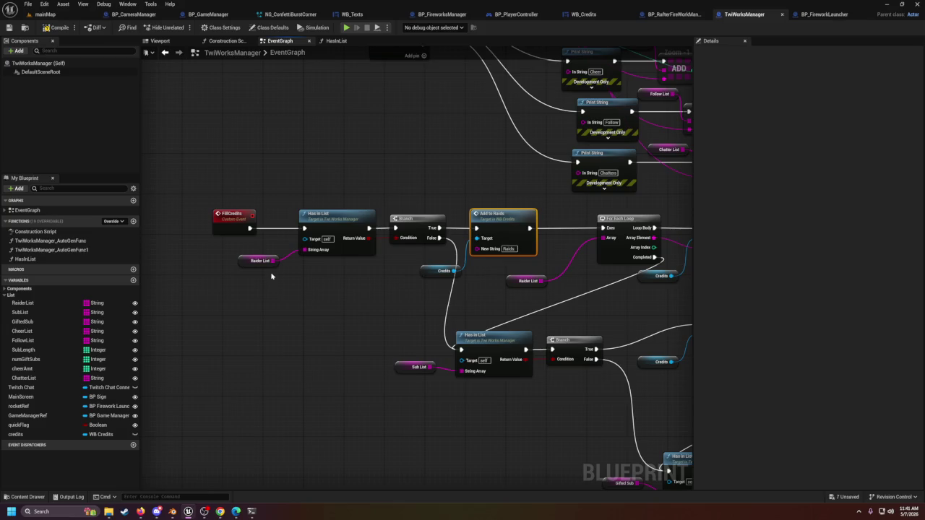
{"action": "scroll", "coordinate": [369, 339], "scroll_direction": "down", "scroll_amount": 2}
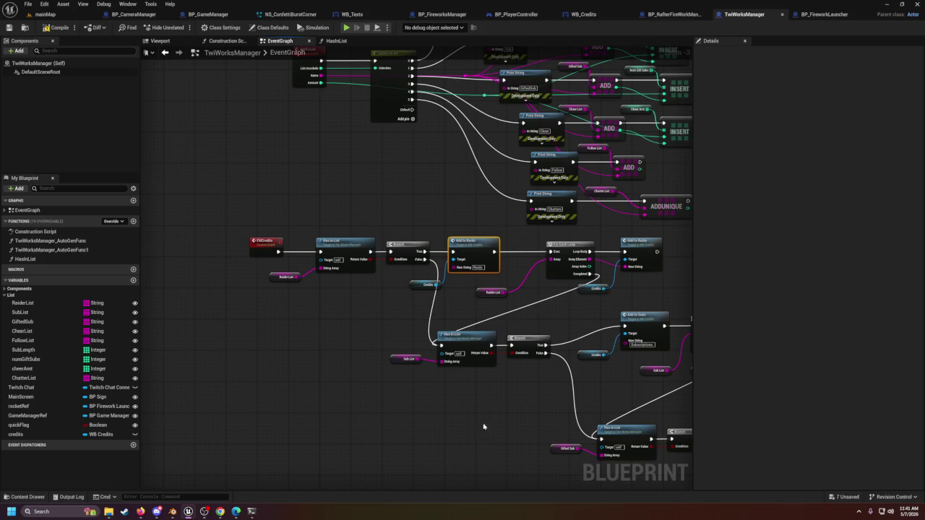
{"action": "left_click_drag", "start_coordinate": [488, 298], "coordinate": [409, 269]}
{"action": "left_click", "coordinate": [408, 265]}
{"action": "left_click", "coordinate": [325, 330]}
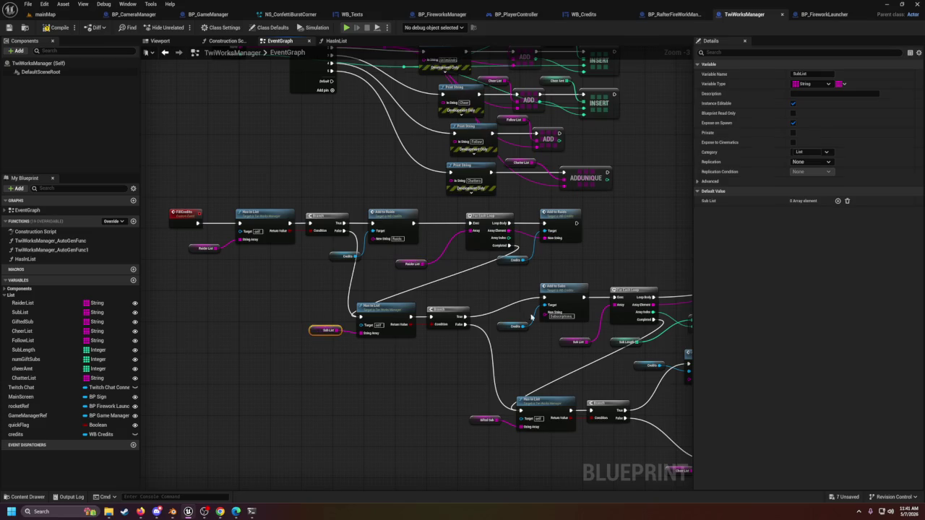
{"action": "left_click", "coordinate": [578, 343]}
{"action": "left_click_drag", "start_coordinate": [581, 349], "coordinate": [437, 340]}
{"action": "left_click", "coordinate": [388, 333]}
{"action": "left_click_drag", "start_coordinate": [466, 390], "coordinate": [376, 345]}
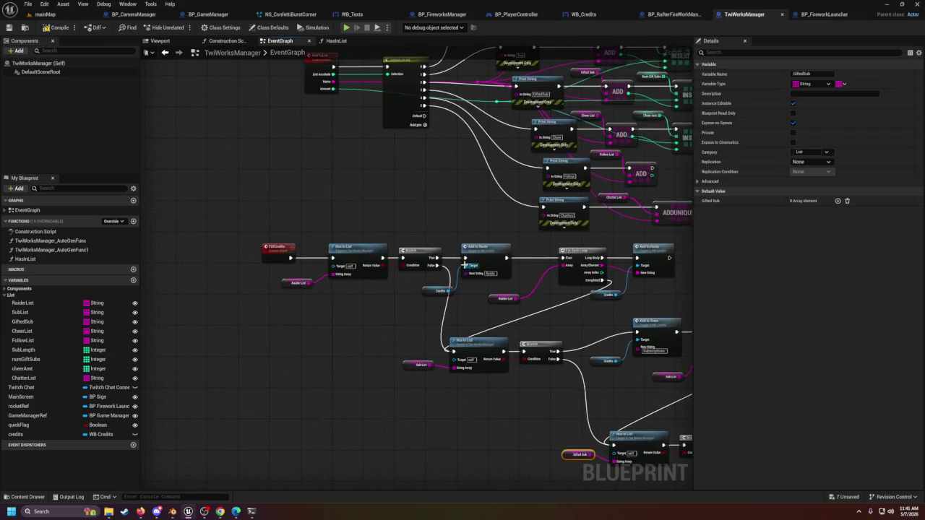
{"action": "scroll", "coordinate": [344, 336], "scroll_direction": "up", "scroll_amount": 3}
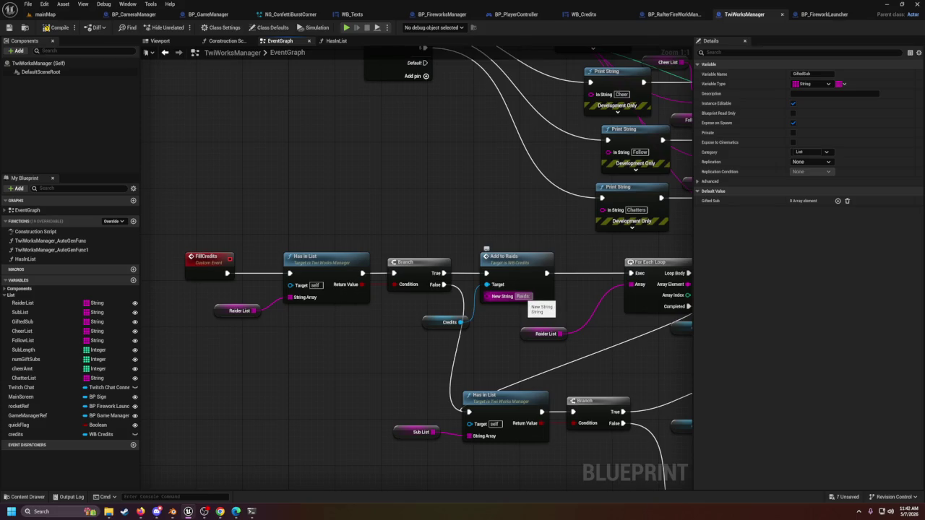
{"action": "scroll", "coordinate": [519, 373], "scroll_direction": "down", "scroll_amount": 2}
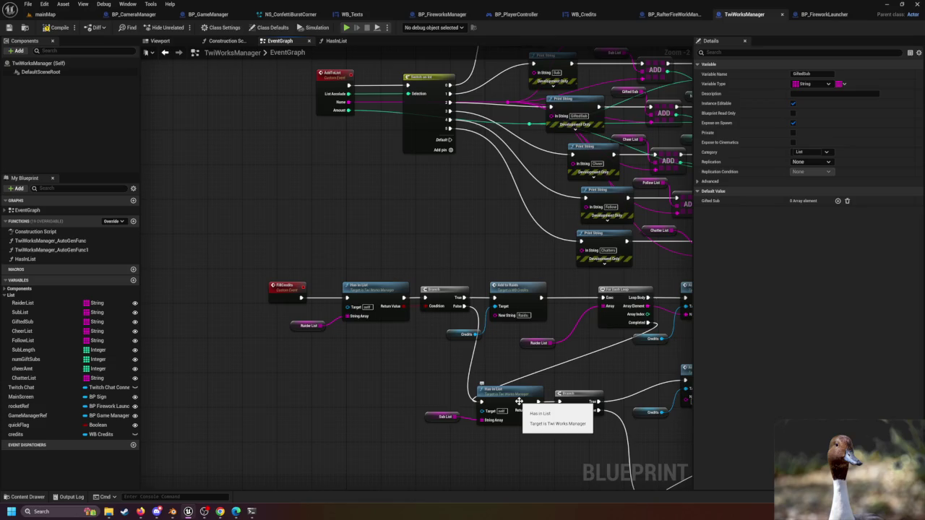
{"action": "left_click_drag", "start_coordinate": [419, 252], "coordinate": [233, 359]}
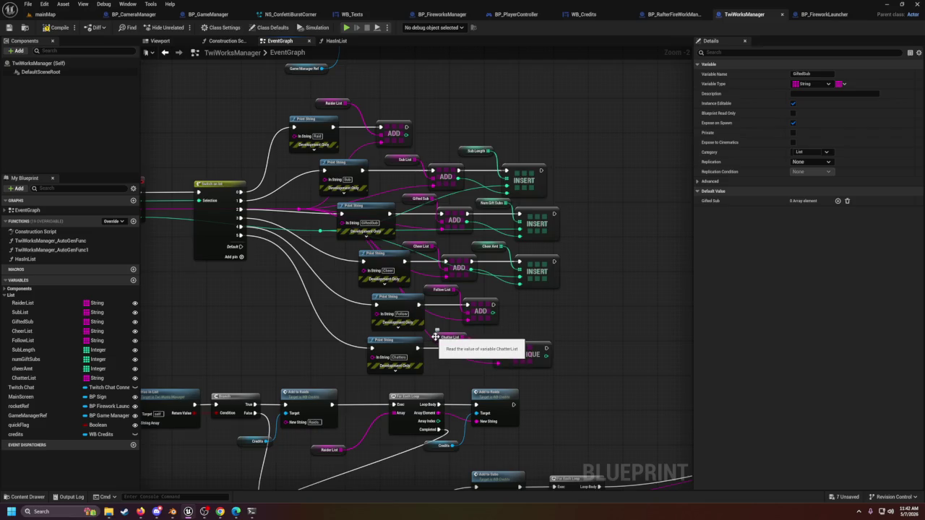
{"action": "left_click", "coordinate": [593, 293]}
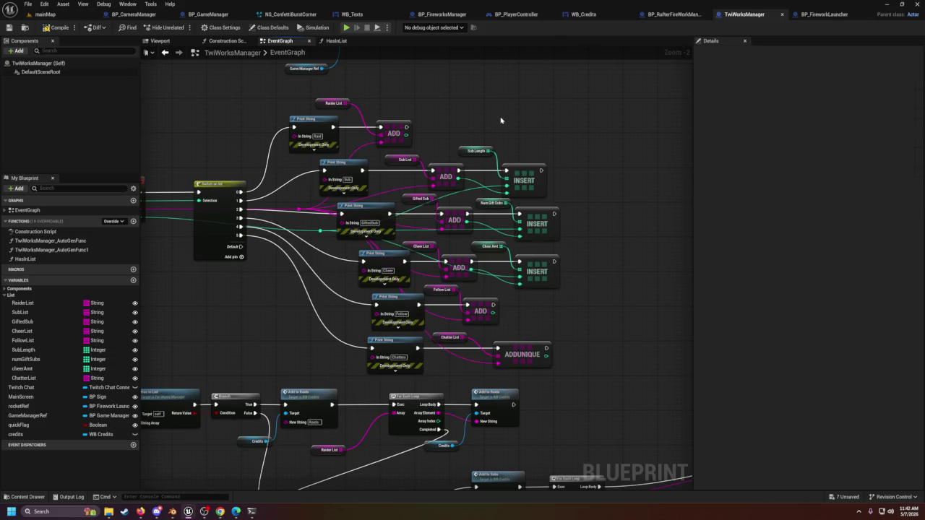
{"action": "scroll", "coordinate": [501, 120], "scroll_direction": "down", "scroll_amount": 2}
{"action": "scroll", "coordinate": [373, 277], "scroll_direction": "up", "scroll_amount": 4}
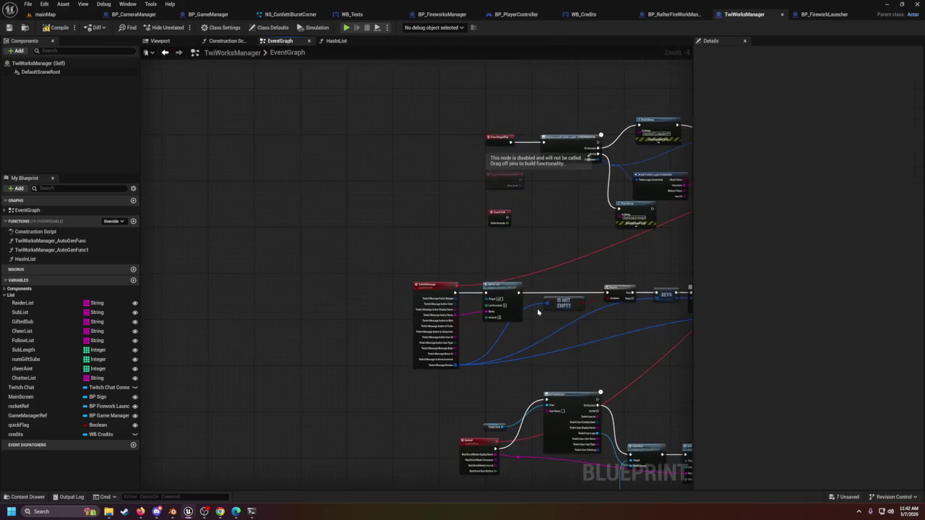
{"action": "mouse_move", "coordinate": [416, 286]}
{"action": "left_mouse_down"}
{"action": "mouse_move", "coordinate": [629, 392]}
{"action": "mouse_move", "coordinate": [477, 335]}
{"action": "left_mouse_up"}
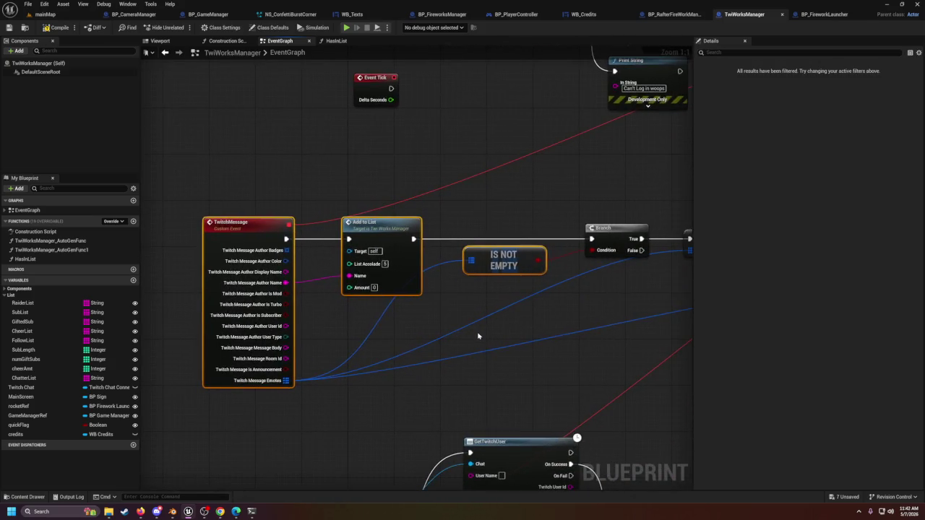
{"action": "mouse_move", "coordinate": [210, 181]}
{"action": "left_mouse_down"}
{"action": "mouse_move", "coordinate": [553, 351]}
{"action": "mouse_move", "coordinate": [629, 373]}
{"action": "left_mouse_up"}
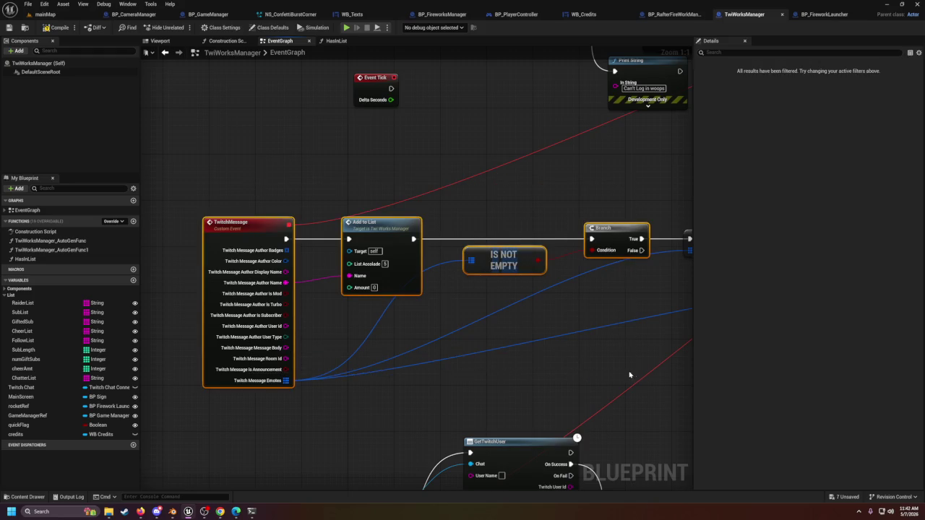
{"action": "scroll", "coordinate": [614, 369], "scroll_direction": "down", "scroll_amount": 3}
{"action": "left_click_drag", "start_coordinate": [413, 209], "coordinate": [179, 307]}
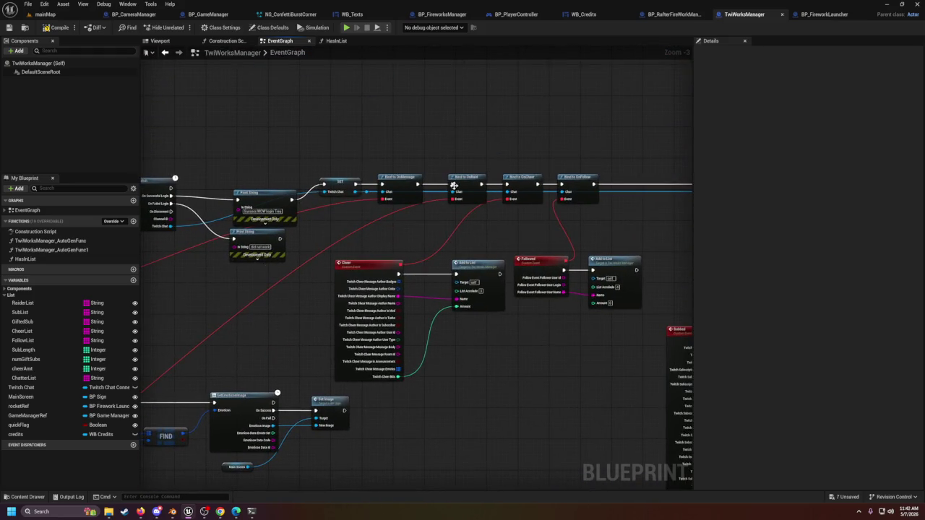
{"action": "left_click_drag", "start_coordinate": [531, 250], "coordinate": [422, 256]}
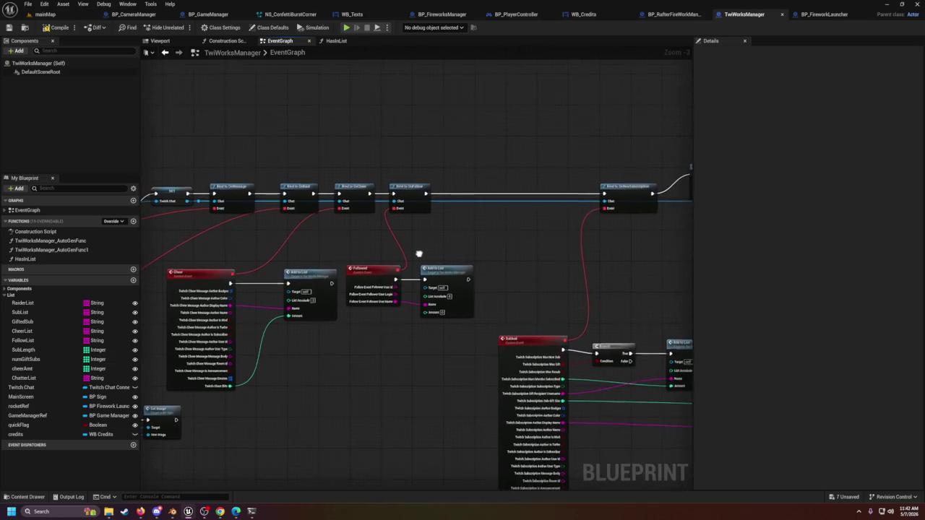
{"action": "left_click_drag", "start_coordinate": [560, 269], "coordinate": [474, 267]}
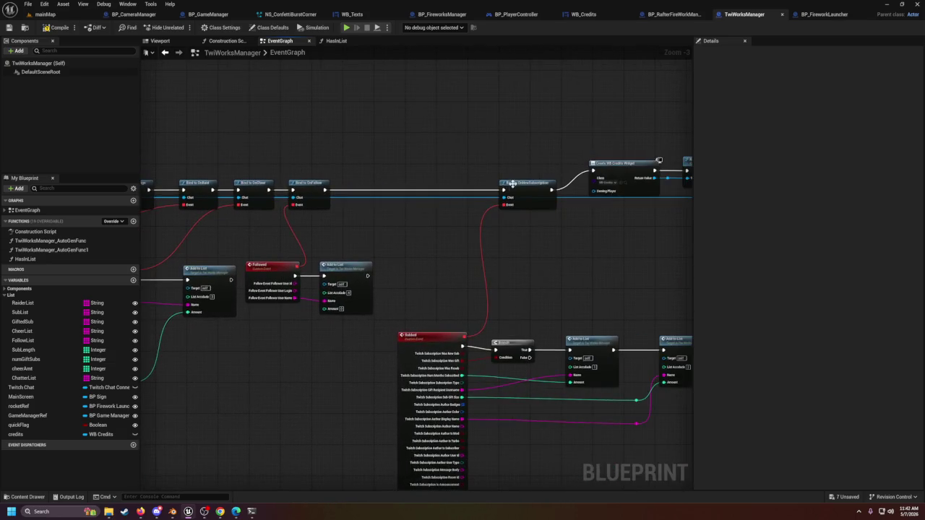
{"action": "left_click", "coordinate": [520, 185]}
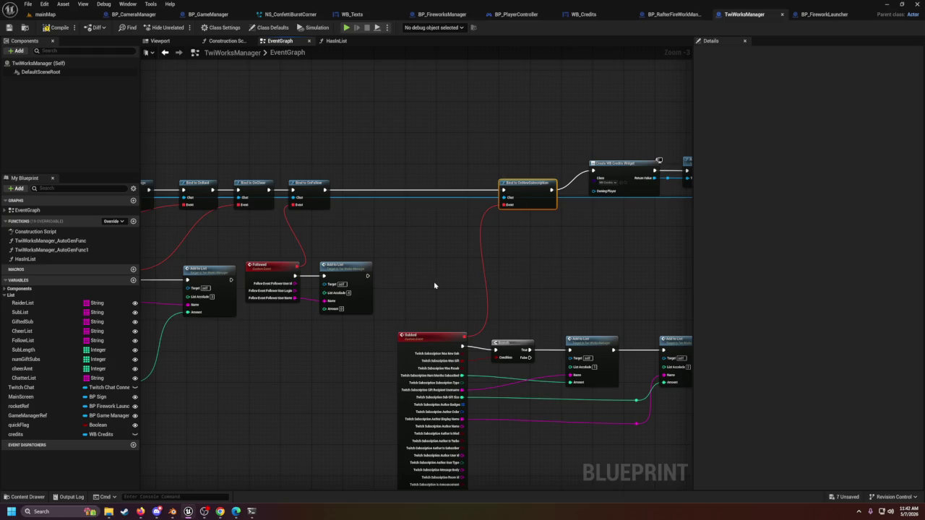
{"action": "scroll", "coordinate": [590, 285], "scroll_direction": "down", "scroll_amount": 2}
{"action": "scroll", "coordinate": [467, 285], "scroll_direction": "up", "scroll_amount": 6}
{"action": "mouse_move", "coordinate": [437, 301]}
{"action": "left_mouse_down"}
{"action": "mouse_move", "coordinate": [492, 264]}
{"action": "mouse_move", "coordinate": [402, 263]}
{"action": "left_mouse_up"}
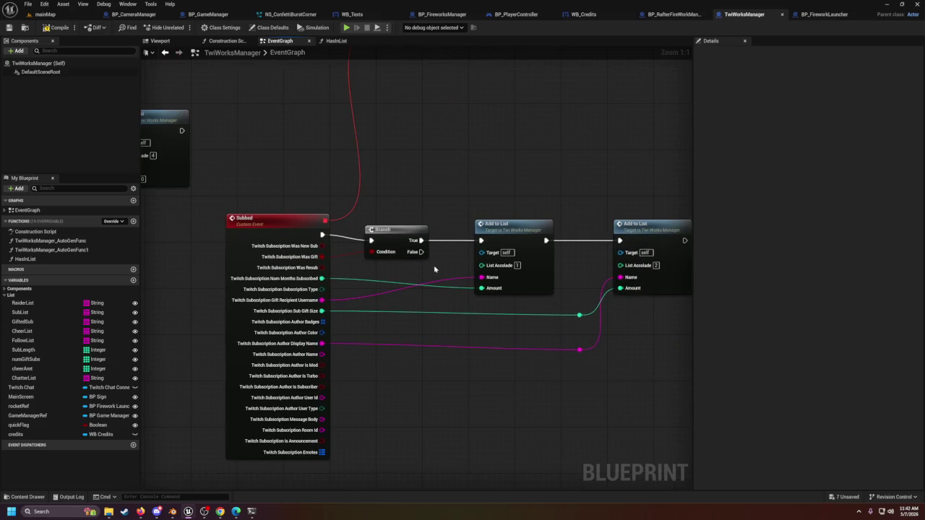
{"action": "left_click_drag", "start_coordinate": [480, 323], "coordinate": [370, 310]}
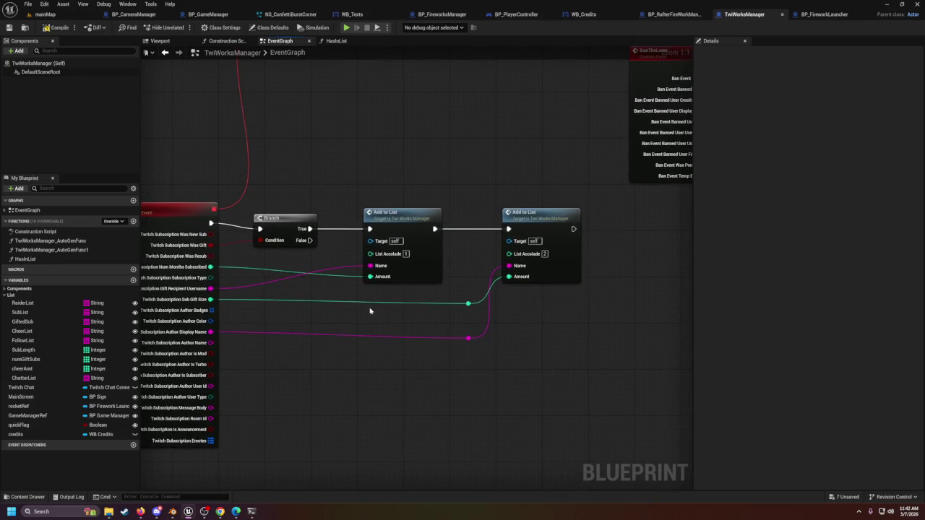
{"action": "left_click_drag", "start_coordinate": [370, 311], "coordinate": [454, 313]}
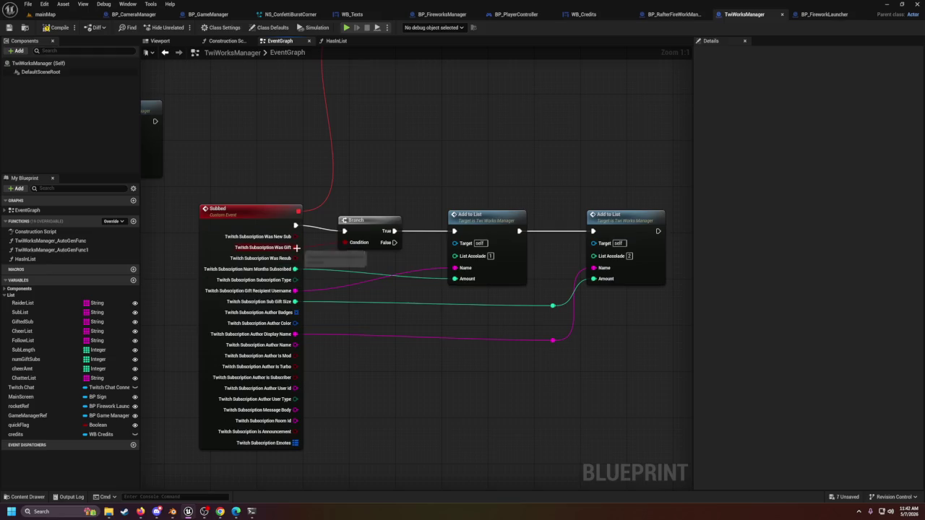
{"action": "scroll", "coordinate": [464, 306], "scroll_direction": "down", "scroll_amount": 1}
{"action": "mouse_move", "coordinate": [370, 164]}
{"action": "left_mouse_down"}
{"action": "mouse_move", "coordinate": [470, 315]}
{"action": "mouse_move", "coordinate": [665, 303]}
{"action": "left_mouse_up"}
{"action": "left_click_drag", "start_coordinate": [557, 304], "coordinate": [631, 303]}
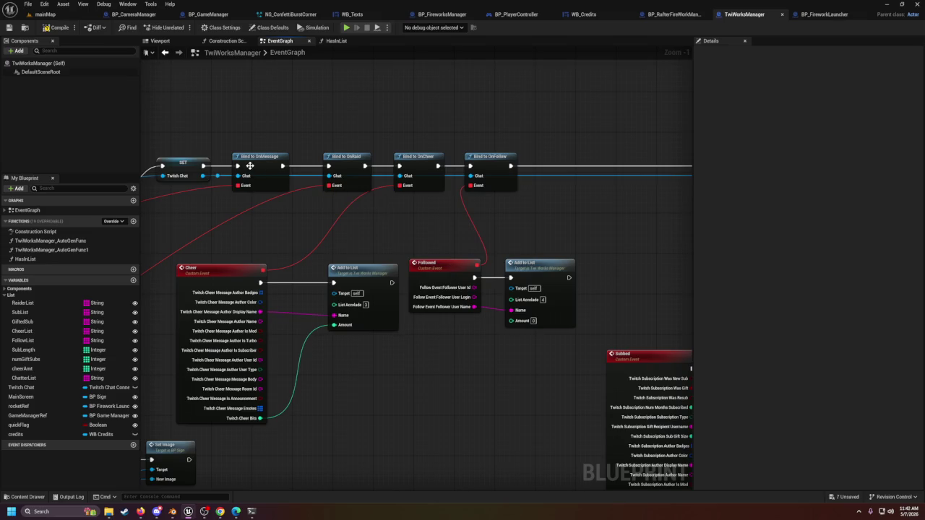
{"action": "left_click_drag", "start_coordinate": [499, 285], "coordinate": [413, 276]}
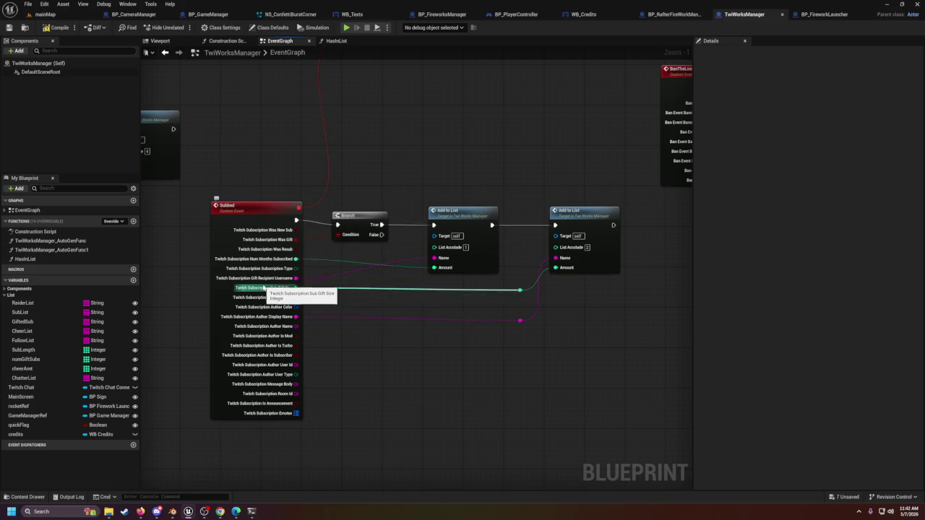
{"action": "left_click_drag", "start_coordinate": [354, 221], "coordinate": [358, 219]}
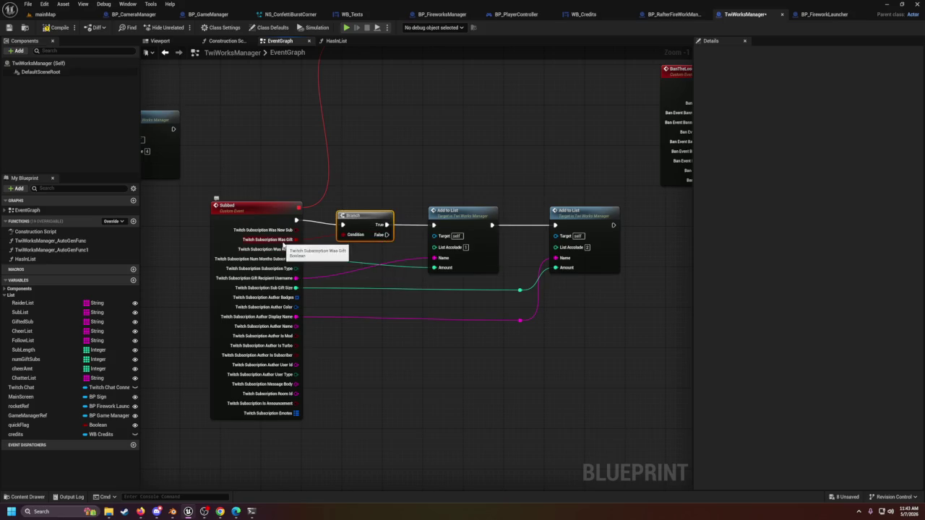
{"action": "scroll", "coordinate": [413, 235], "scroll_direction": "down", "scroll_amount": 3}
{"action": "scroll", "coordinate": [569, 296], "scroll_direction": "up", "scroll_amount": 2}
{"action": "scroll", "coordinate": [569, 296], "scroll_direction": "up", "scroll_amount": 1}
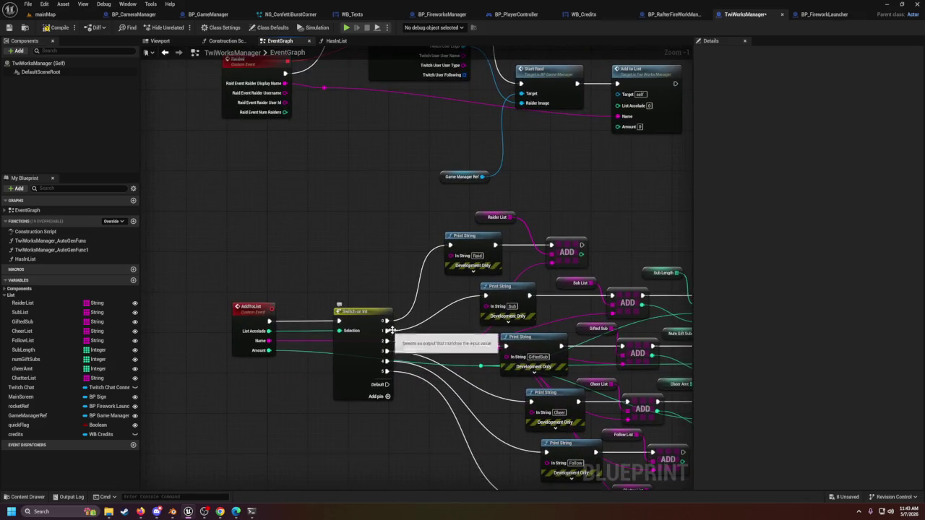
{"action": "scroll", "coordinate": [588, 309], "scroll_direction": "down", "scroll_amount": 5}
{"action": "scroll", "coordinate": [489, 264], "scroll_direction": "up", "scroll_amount": 5}
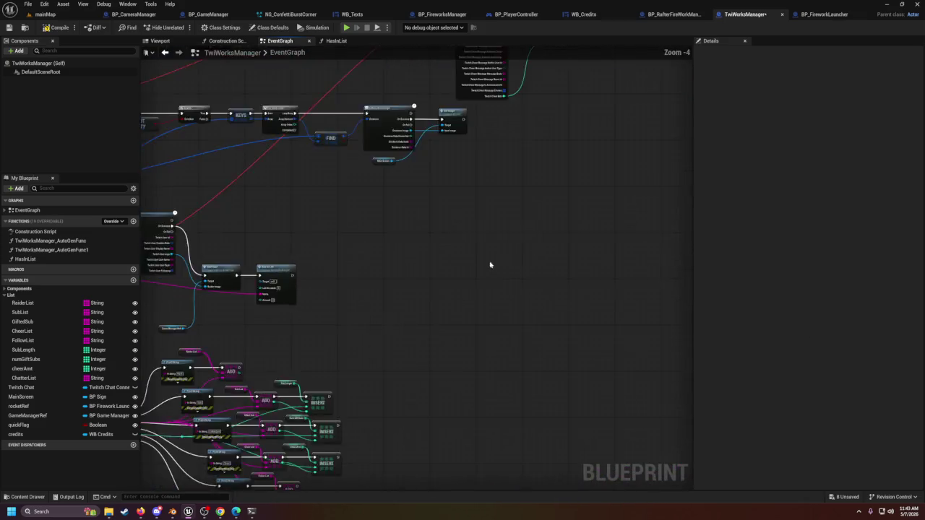
{"action": "mouse_move", "coordinate": [562, 312]}
{"action": "left_mouse_down"}
{"action": "mouse_move", "coordinate": [300, 282]}
{"action": "mouse_move", "coordinate": [222, 292]}
{"action": "left_mouse_up"}
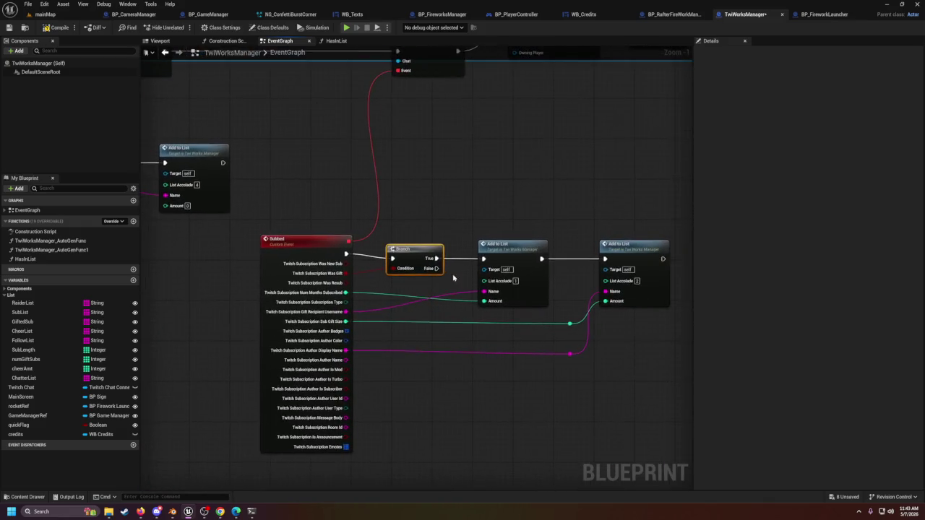
Step: Wire the Subbed Branch's False output to the first Add to List node and nudge it up
{"action": "mouse_move", "coordinate": [542, 258]}
{"action": "left_mouse_down"}
{"action": "mouse_move", "coordinate": [619, 269]}
{"action": "mouse_move", "coordinate": [605, 259]}
{"action": "left_mouse_up"}
{"action": "mouse_move", "coordinate": [436, 268]}
{"action": "left_mouse_down"}
{"action": "mouse_move", "coordinate": [516, 265]}
{"action": "mouse_move", "coordinate": [484, 258]}
{"action": "left_mouse_up"}
{"action": "mouse_move", "coordinate": [505, 251]}
{"action": "left_mouse_down"}
{"action": "mouse_move", "coordinate": [515, 223]}
{"action": "mouse_move", "coordinate": [507, 271]}
{"action": "left_mouse_up"}
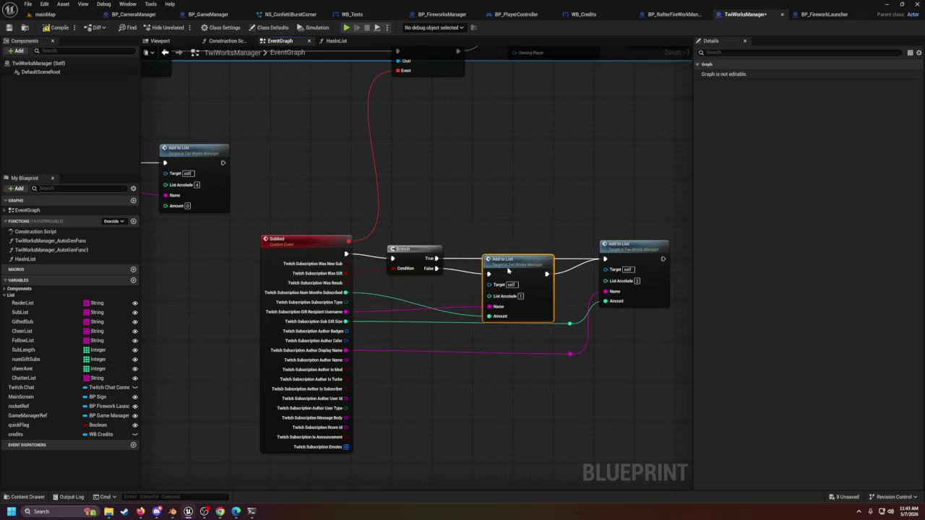
{"action": "left_click", "coordinate": [510, 434]}
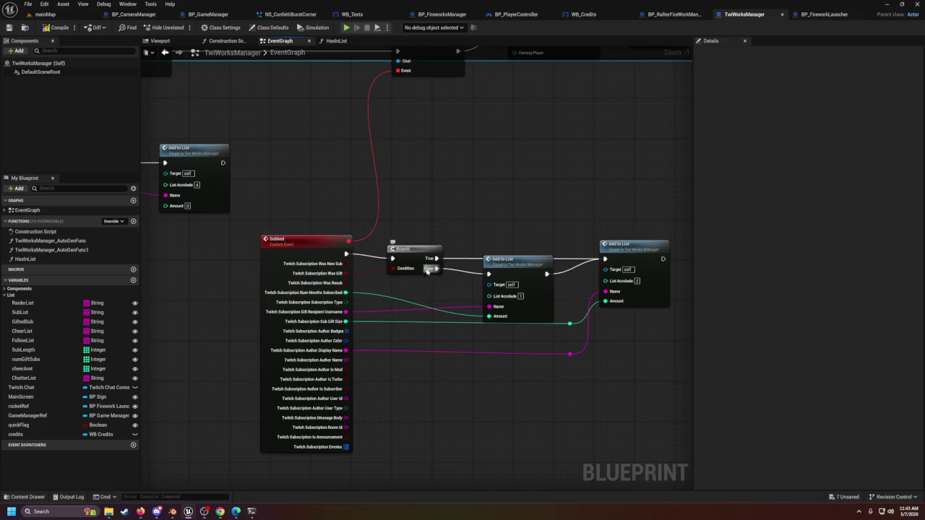
Step: Check the Add to List nodes under the Subbed event, then pan to the Bind and Followed nodes
{"action": "left_click", "coordinate": [533, 290]}
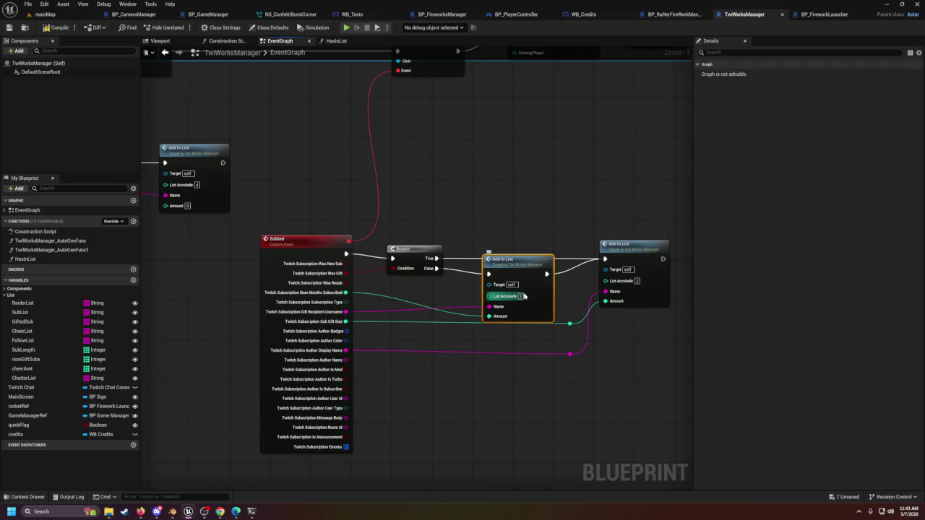
{"action": "left_click", "coordinate": [641, 264]}
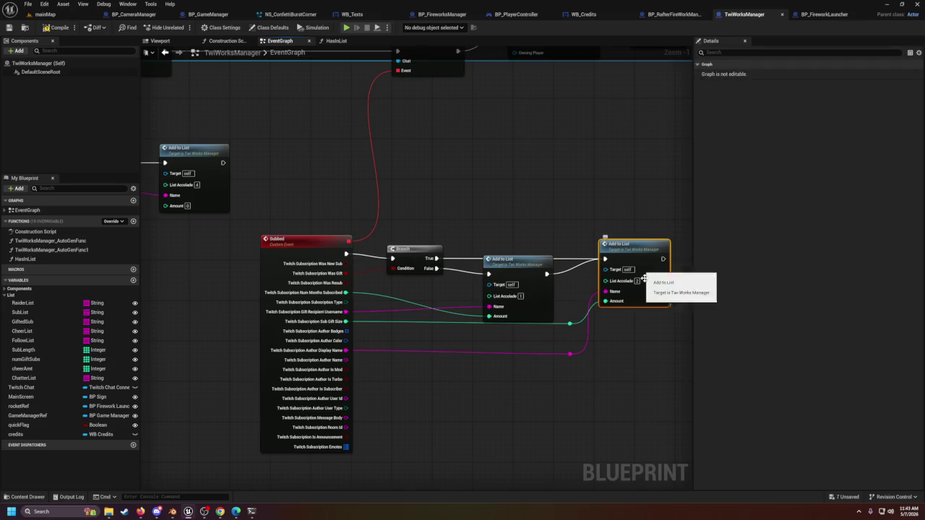
{"action": "mouse_move", "coordinate": [658, 353]}
{"action": "left_mouse_down"}
{"action": "mouse_move", "coordinate": [535, 325]}
{"action": "mouse_move", "coordinate": [545, 316]}
{"action": "left_mouse_up"}
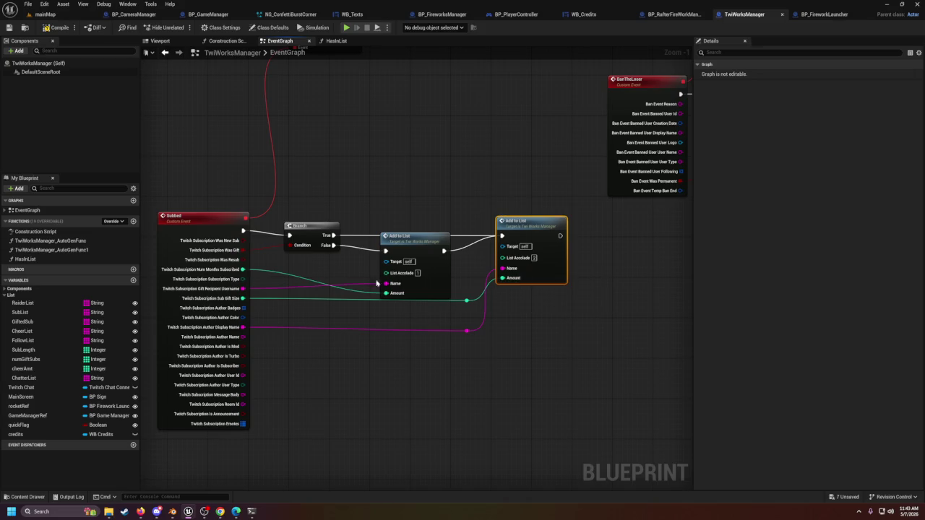
{"action": "left_click", "coordinate": [395, 253]}
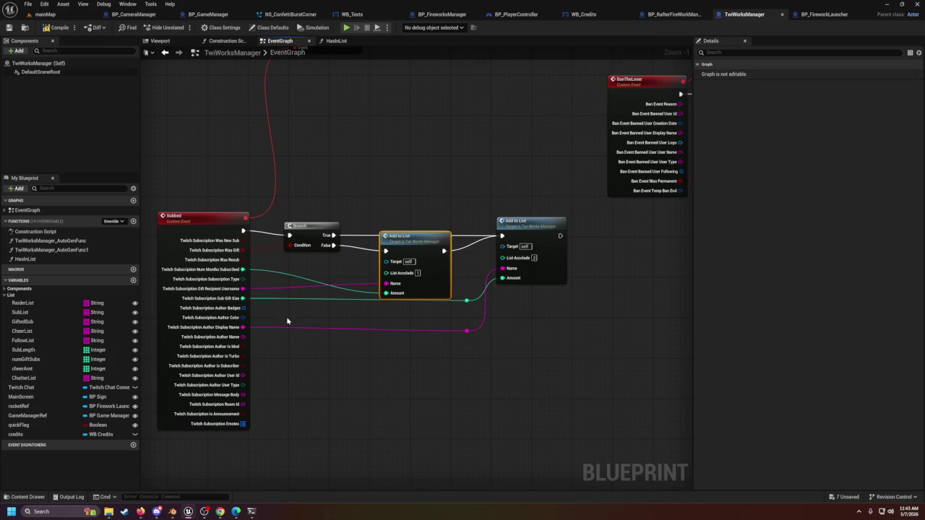
{"action": "mouse_move", "coordinate": [378, 407]}
{"action": "left_mouse_down"}
{"action": "mouse_move", "coordinate": [525, 371]}
{"action": "mouse_move", "coordinate": [528, 292]}
{"action": "mouse_move", "coordinate": [517, 307]}
{"action": "left_mouse_up"}
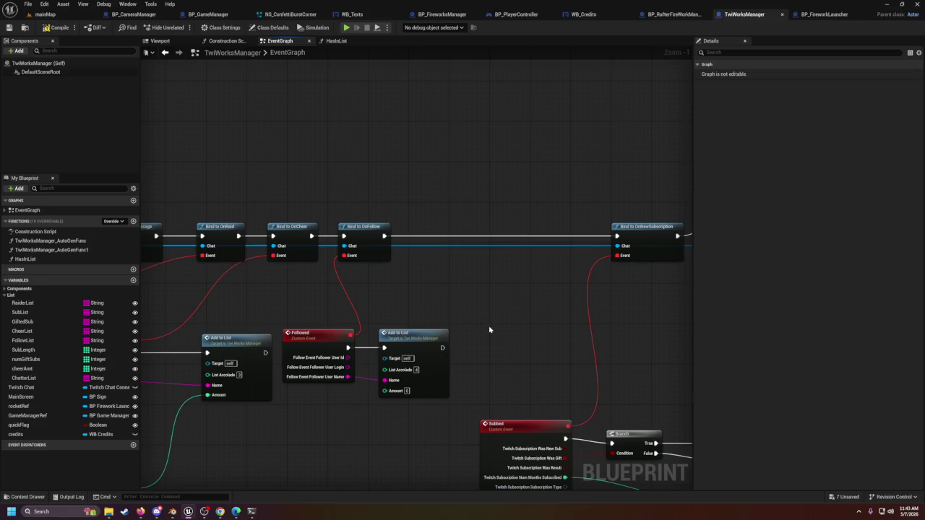
Step: Wire Bind to OnFollow's output and pan to the Connect To Twitch login nodes
{"action": "left_click_drag", "start_coordinate": [472, 336], "coordinate": [475, 320]}
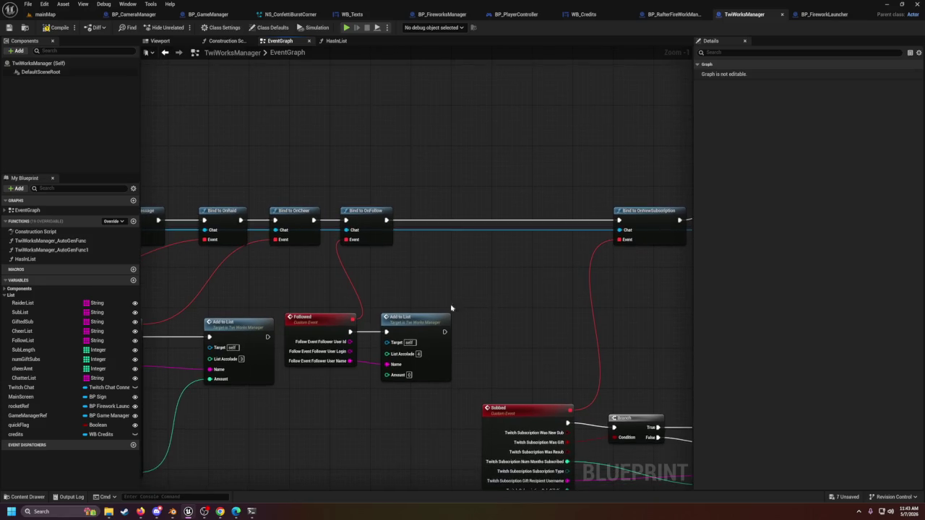
{"action": "left_click_drag", "start_coordinate": [387, 219], "coordinate": [427, 211]}
{"action": "mouse_move", "coordinate": [384, 166]}
{"action": "left_mouse_down"}
{"action": "mouse_move", "coordinate": [397, 181]}
{"action": "mouse_move", "coordinate": [513, 221]}
{"action": "left_mouse_up"}
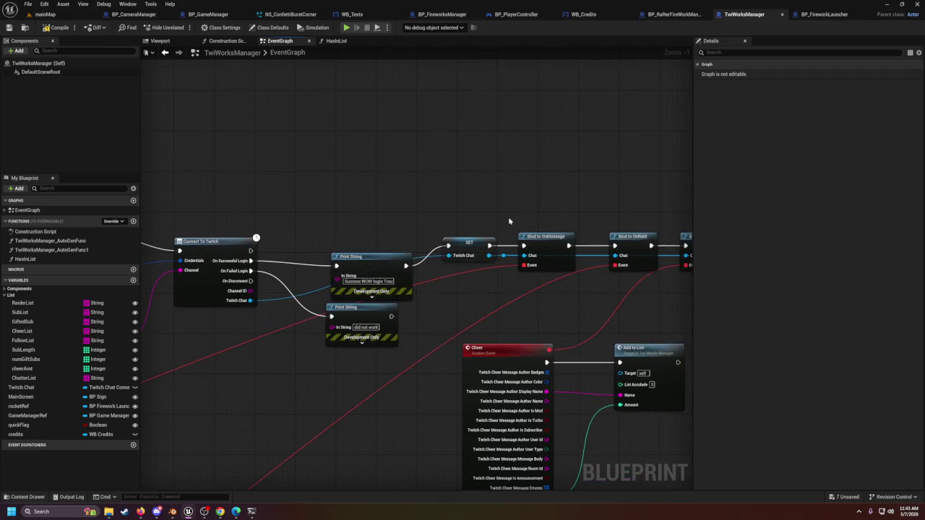
Step: Search 'strea' in the Twitch Chat reference's action list and browse the Twitch Works functions
{"action": "left_click_drag", "start_coordinate": [491, 255], "coordinate": [529, 224]}
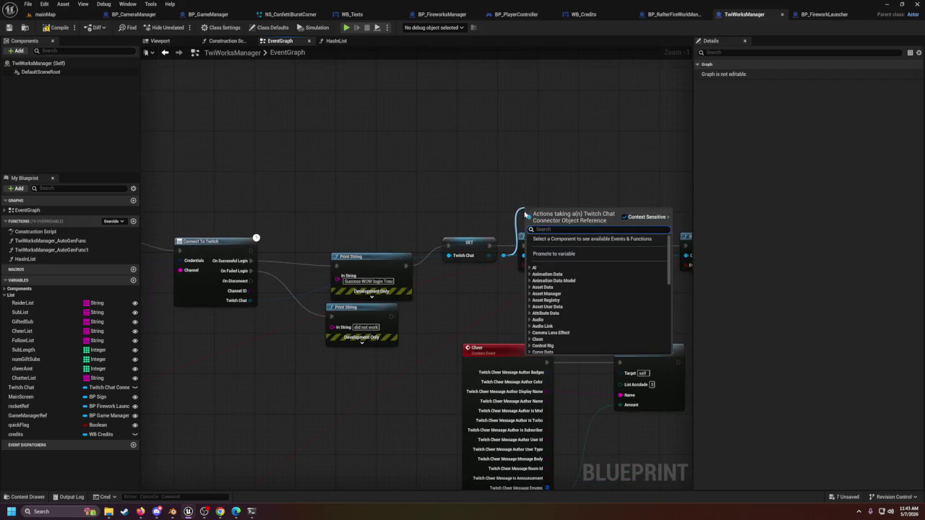
{"action": "type", "text": "strea"}
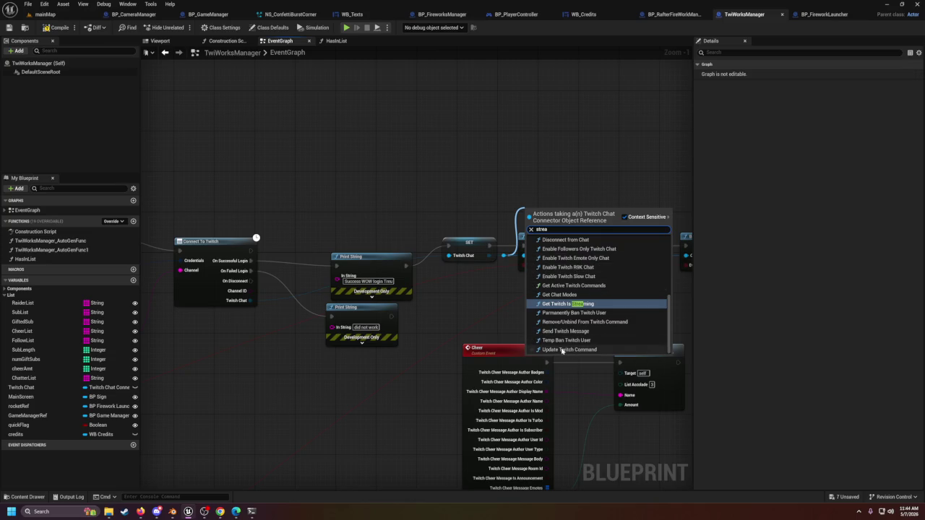
{"action": "scroll", "coordinate": [574, 273], "scroll_direction": "up", "scroll_amount": 1}
{"action": "scroll", "coordinate": [573, 289], "scroll_direction": "up", "scroll_amount": 3}
{"action": "scroll", "coordinate": [572, 293], "scroll_direction": "up", "scroll_amount": 3}
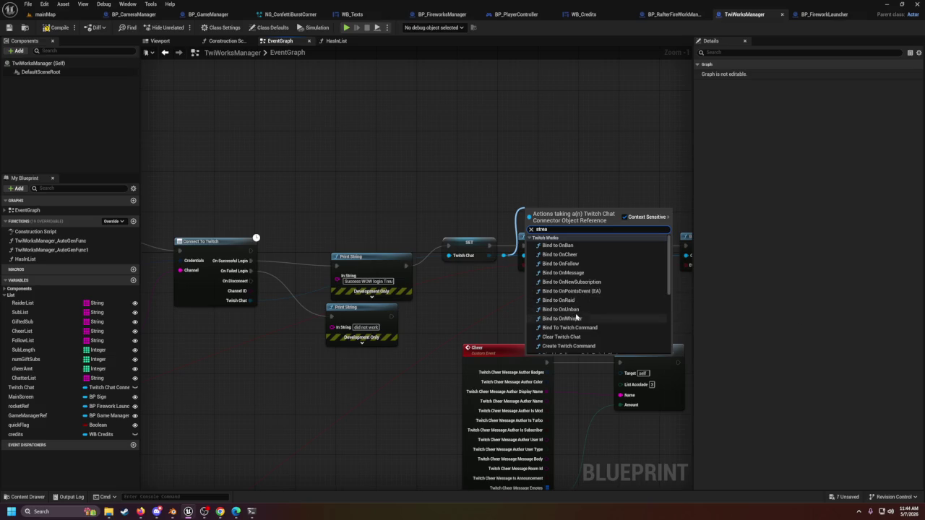
{"action": "scroll", "coordinate": [583, 339], "scroll_direction": "down", "scroll_amount": 1}
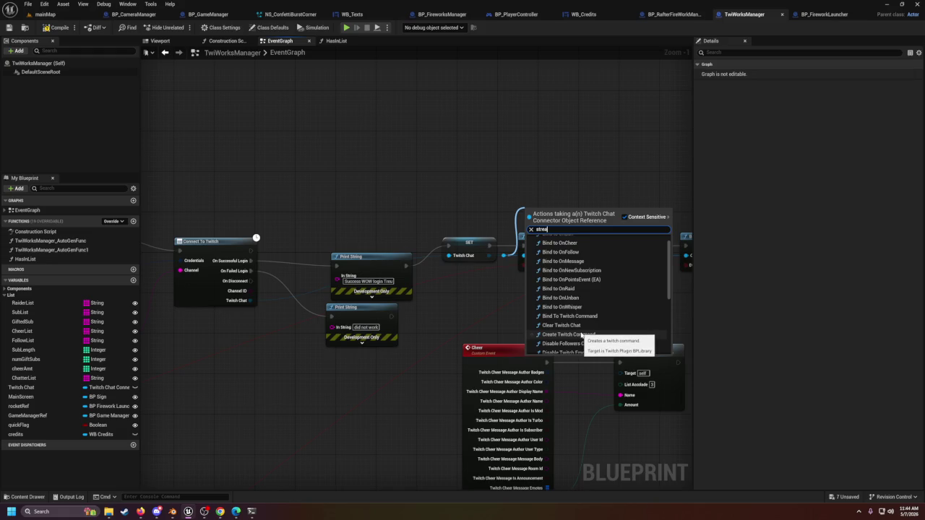
{"action": "scroll", "coordinate": [582, 337], "scroll_direction": "down", "scroll_amount": 2}
{"action": "scroll", "coordinate": [583, 339], "scroll_direction": "down", "scroll_amount": 3}
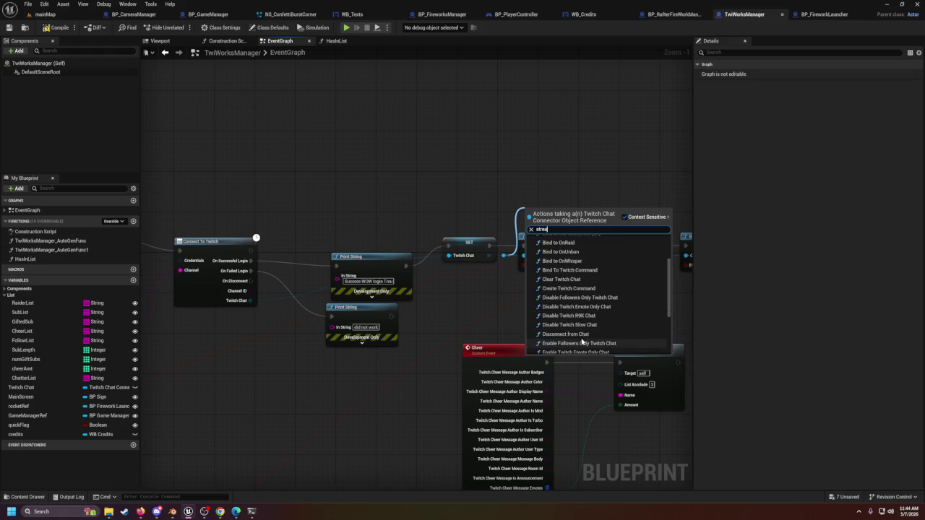
{"action": "scroll", "coordinate": [581, 341], "scroll_direction": "down", "scroll_amount": 3}
{"action": "scroll", "coordinate": [582, 334], "scroll_direction": "down", "scroll_amount": 1}
{"action": "scroll", "coordinate": [582, 333], "scroll_direction": "down", "scroll_amount": 1}
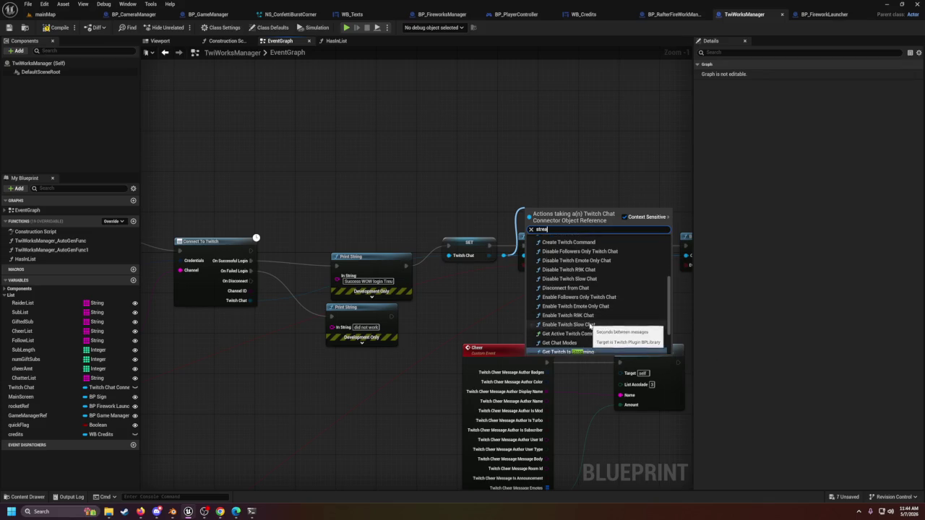
{"action": "scroll", "coordinate": [595, 329], "scroll_direction": "down", "scroll_amount": 1}
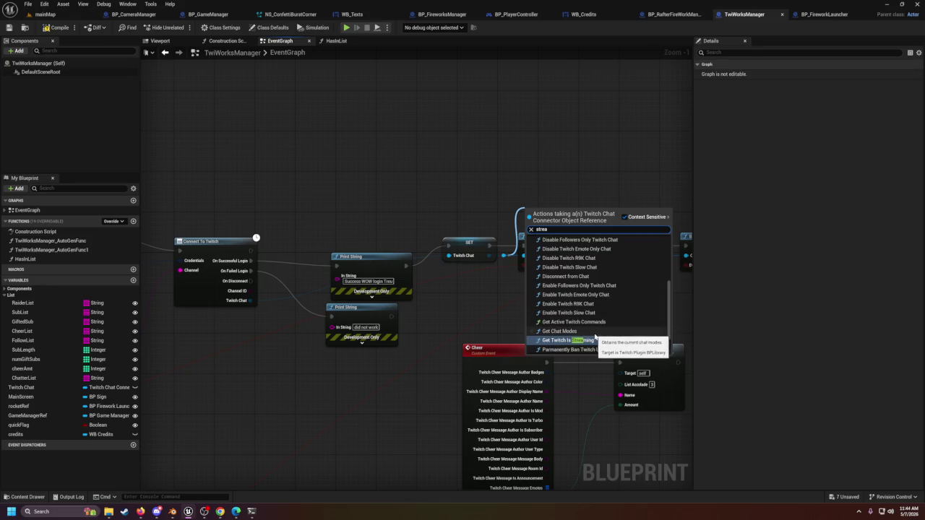
{"action": "scroll", "coordinate": [596, 338], "scroll_direction": "down", "scroll_amount": 4}
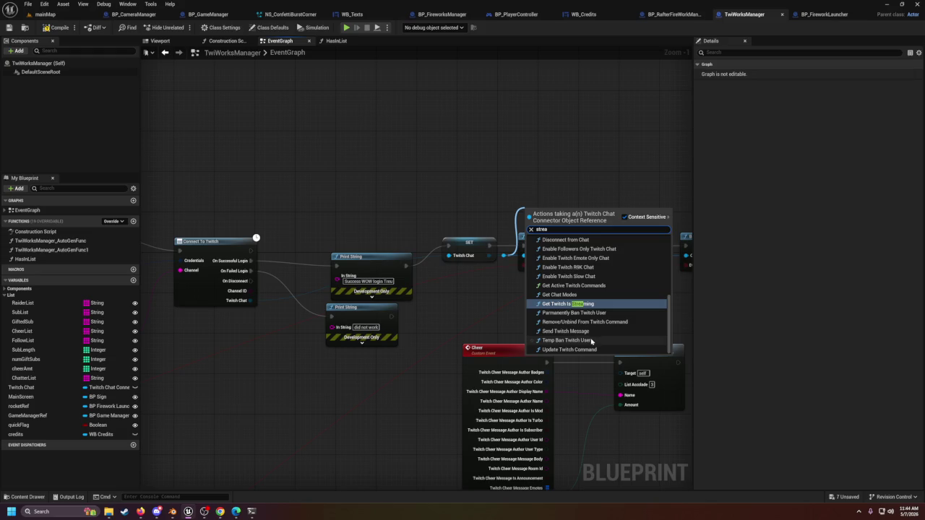
{"action": "scroll", "coordinate": [580, 336], "scroll_direction": "up", "scroll_amount": 10}
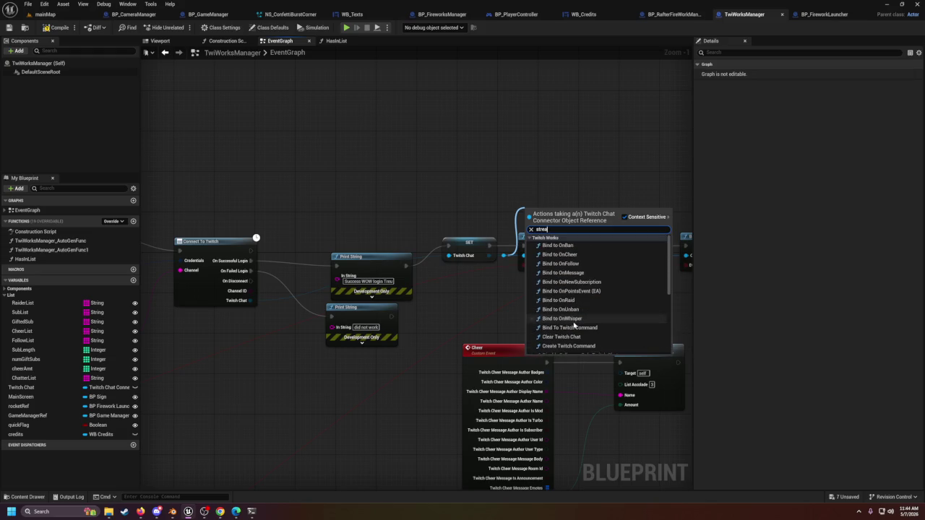
Step: Dismiss the action list and pan past the BanTheLoser event toward the chat message nodes
{"action": "left_click", "coordinate": [549, 149]}
{"action": "mouse_move", "coordinate": [588, 186]}
{"action": "left_mouse_down"}
{"action": "mouse_move", "coordinate": [464, 164]}
{"action": "mouse_move", "coordinate": [442, 172]}
{"action": "mouse_move", "coordinate": [392, 267]}
{"action": "mouse_move", "coordinate": [349, 284]}
{"action": "left_mouse_up"}
{"action": "mouse_move", "coordinate": [481, 295]}
{"action": "left_mouse_down"}
{"action": "mouse_move", "coordinate": [535, 287]}
{"action": "mouse_move", "coordinate": [565, 299]}
{"action": "left_mouse_up"}
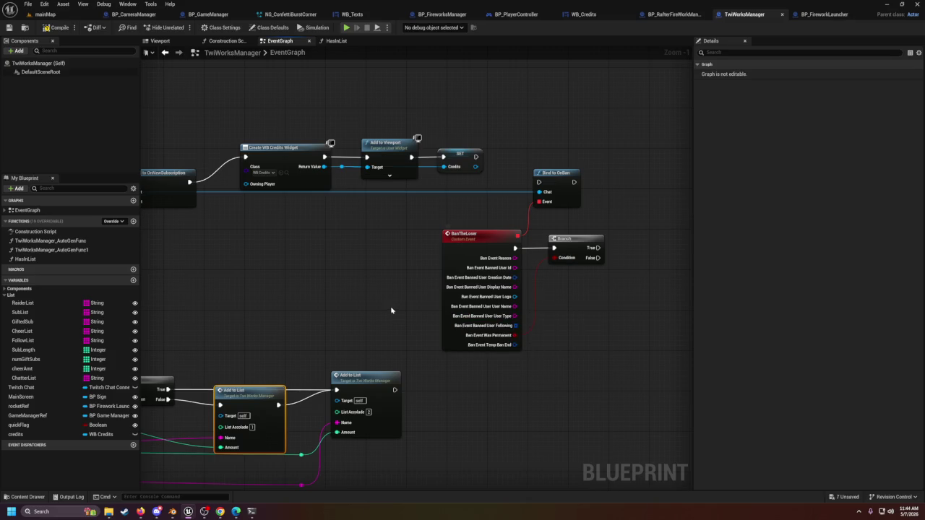
{"action": "mouse_move", "coordinate": [384, 312]}
{"action": "left_mouse_down"}
{"action": "mouse_move", "coordinate": [493, 301]}
{"action": "mouse_move", "coordinate": [629, 262]}
{"action": "mouse_move", "coordinate": [503, 310]}
{"action": "mouse_move", "coordinate": [417, 324]}
{"action": "mouse_move", "coordinate": [405, 267]}
{"action": "left_mouse_up"}
Step: Box-select the TwitchMessage event, its Add to List node and IS NOT EMPTY check, then deselect
{"action": "left_click", "coordinate": [381, 266]}
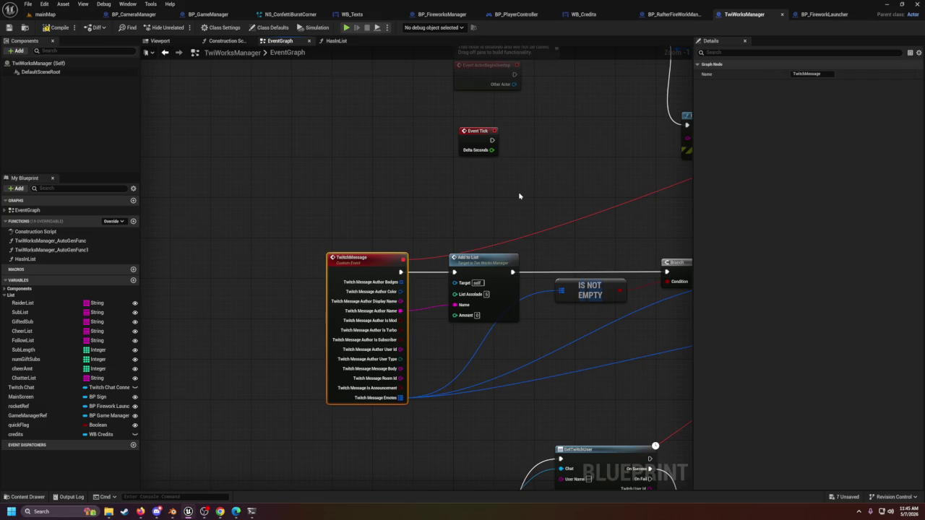
{"action": "left_click_drag", "start_coordinate": [320, 211], "coordinate": [544, 425]}
{"action": "left_click_drag", "start_coordinate": [309, 200], "coordinate": [628, 425]}
{"action": "left_click_drag", "start_coordinate": [273, 226], "coordinate": [628, 425]}
{"action": "left_click", "coordinate": [459, 209]}
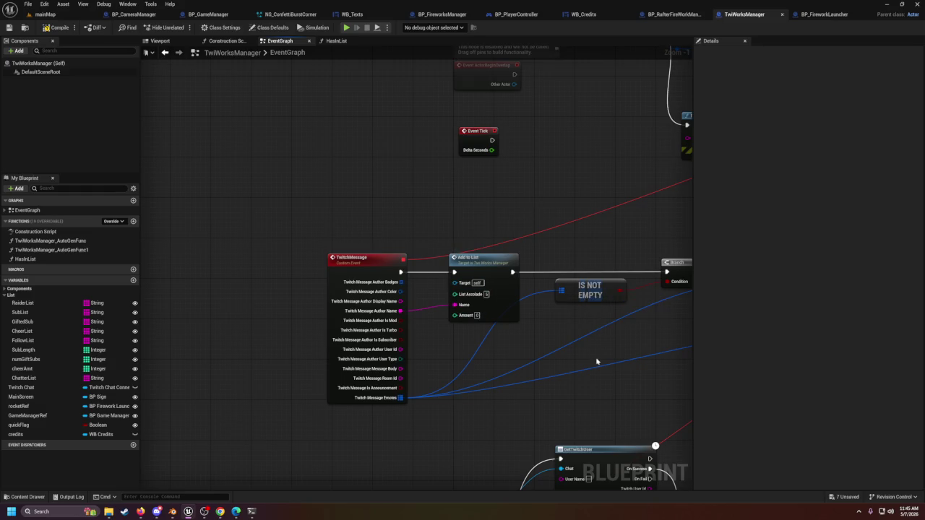
Step: Pan the TwiWorksManager graph to the Subbed event and bring the Notepad++ 'new 1' notes over it
{"action": "scroll", "coordinate": [565, 136], "scroll_direction": "down", "scroll_amount": 3}
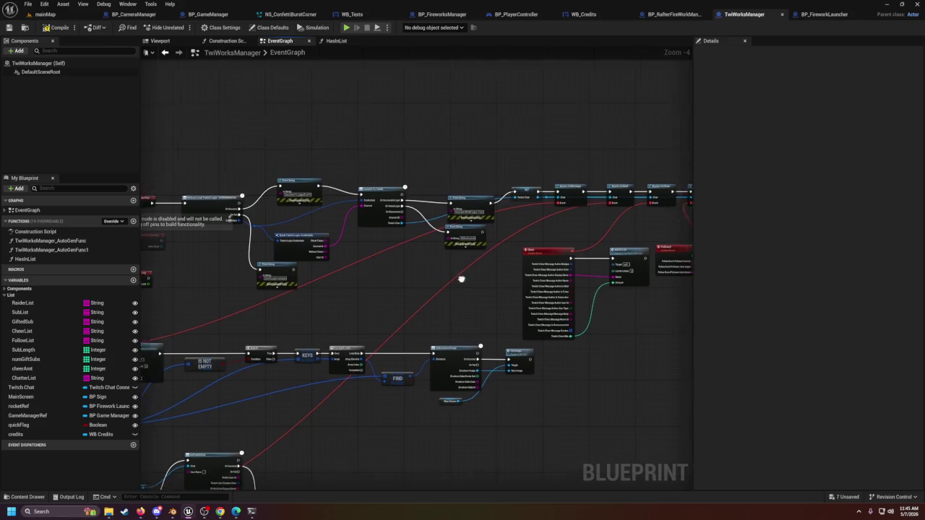
{"action": "scroll", "coordinate": [553, 156], "scroll_direction": "up", "scroll_amount": 5}
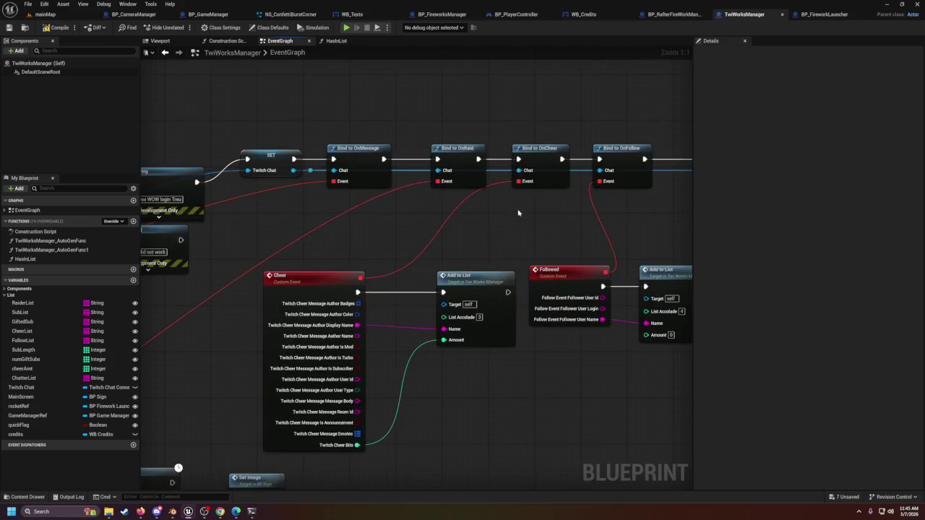
{"action": "left_click_drag", "start_coordinate": [491, 214], "coordinate": [374, 215]}
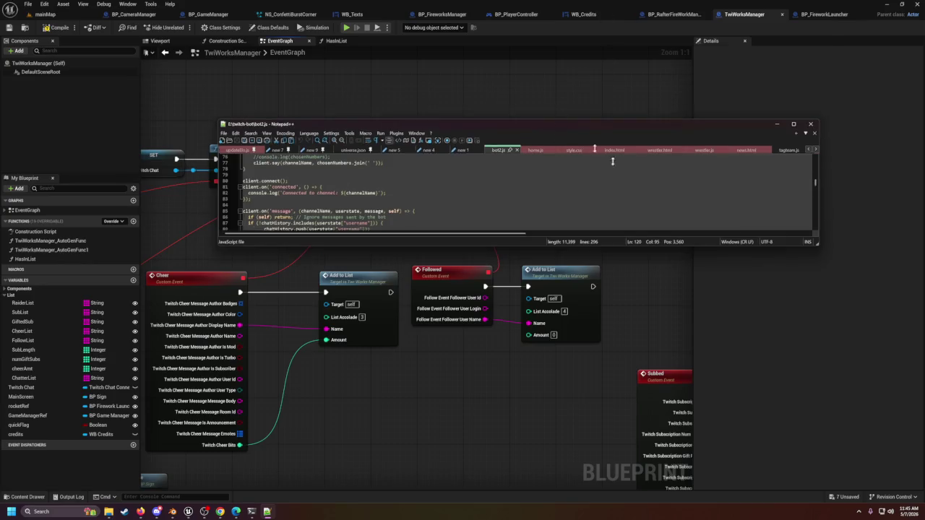
{"action": "left_click_drag", "start_coordinate": [572, 129], "coordinate": [578, 233]}
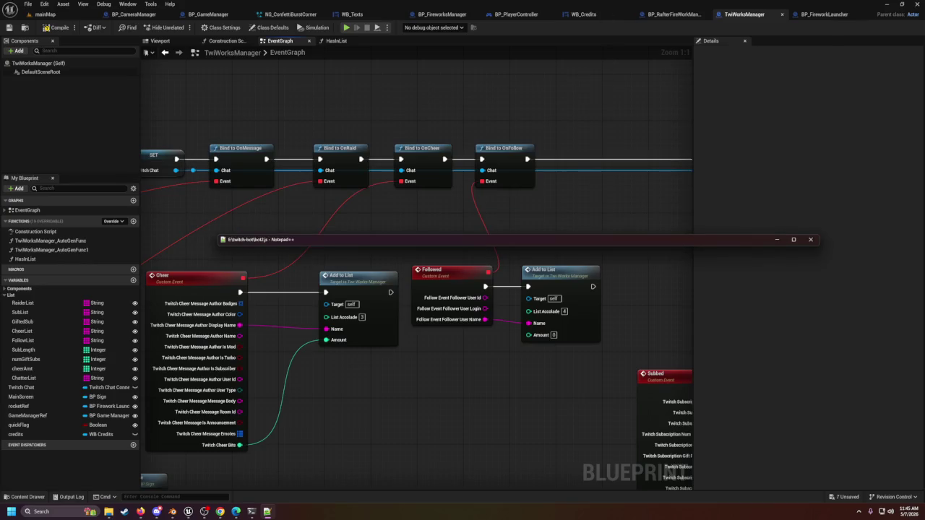
{"action": "left_click", "coordinate": [657, 253]}
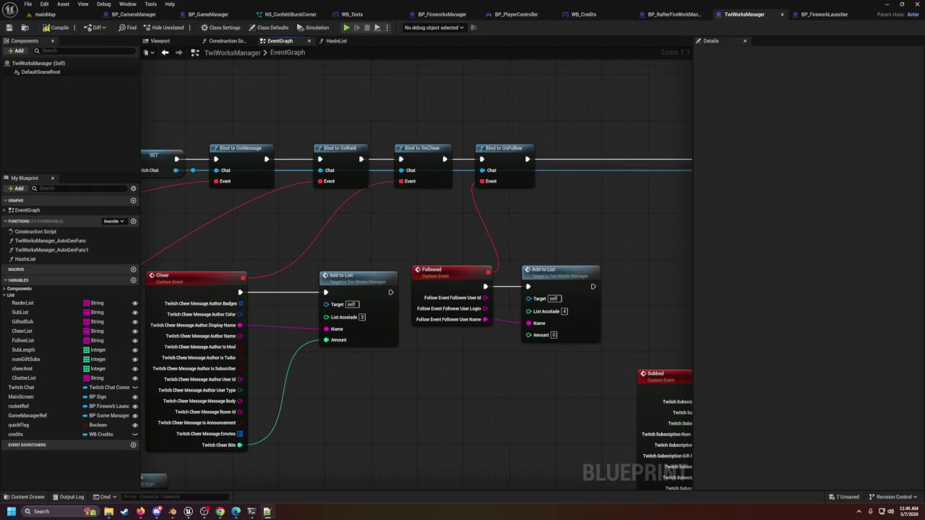
{"action": "mouse_move", "coordinate": [924, 173]}
{"action": "left_mouse_down"}
{"action": "mouse_move", "coordinate": [924, 202]}
{"action": "mouse_move", "coordinate": [541, 98]}
{"action": "mouse_move", "coordinate": [539, 87]}
{"action": "mouse_move", "coordinate": [469, 95]}
{"action": "left_mouse_up"}
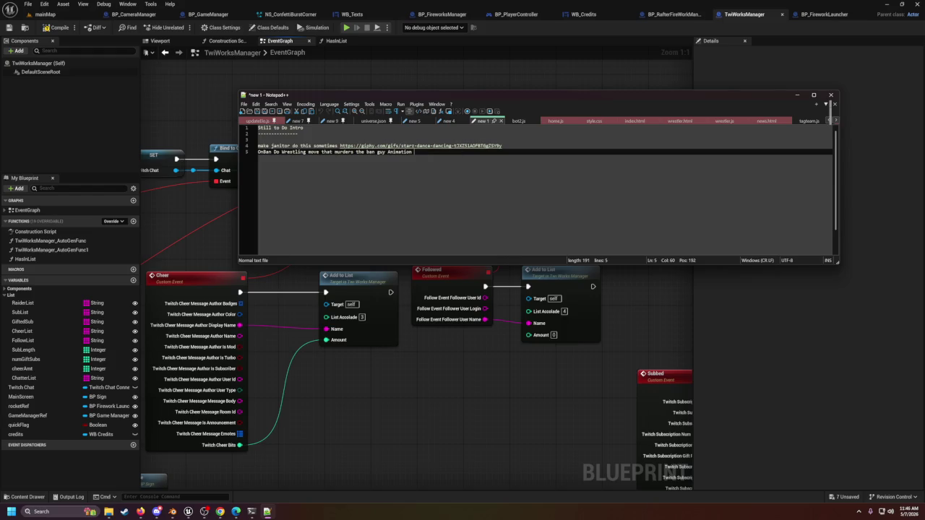
Step: Add to-do lines for Bits (a thumbtack bag) and Follow (a chop)
{"action": "key", "text": "Return"}
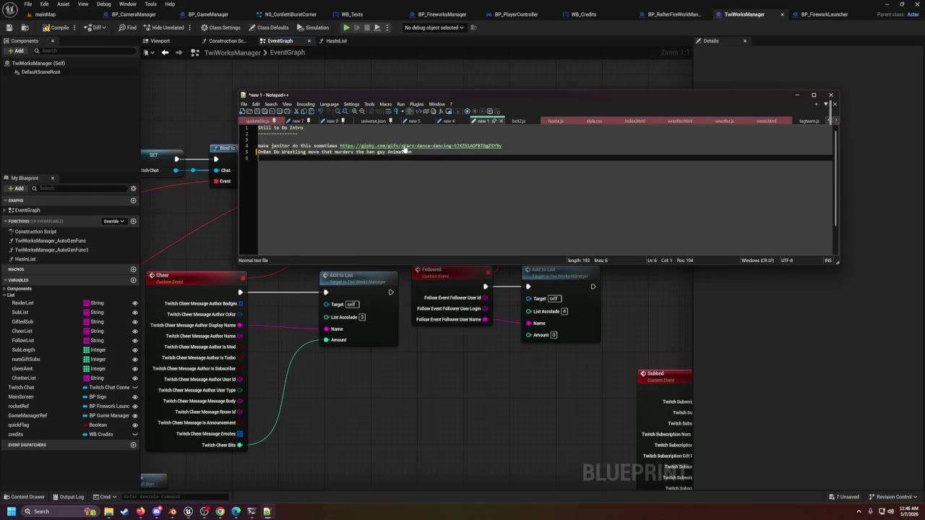
{"action": "type", "text": "Bits: T"}
{"action": "type", "text": "hum"}
{"action": "type", "text": " bac"}
{"action": "type", "text": " but with "}
{"action": "type", "text": "bits"}
{"action": "key", "text": "Return"}
{"action": "type", "text": "Follow:"}
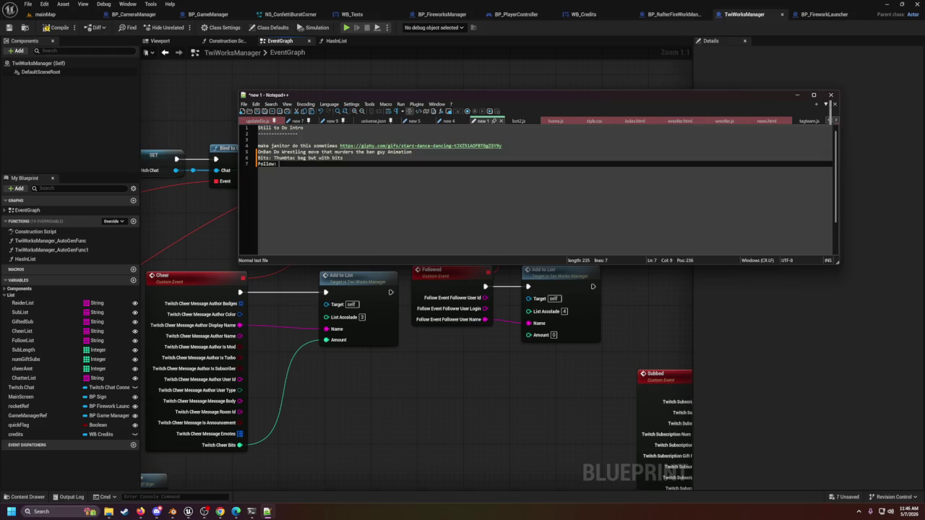
{"action": "type", "text": "Gh"}
{"action": "type", "text": "nther Chop"}
{"action": "key", "text": "Return"}
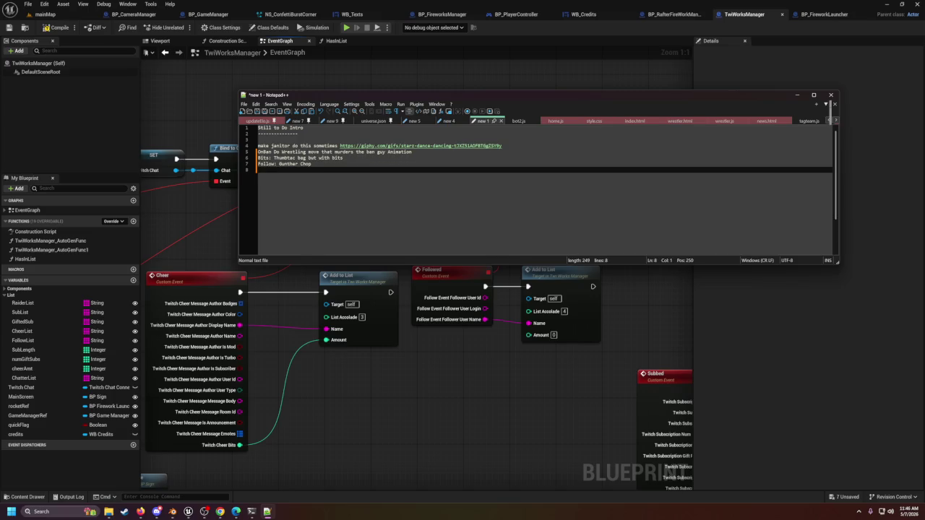
Step: Add the Sub line: German suplex, through a table, off a ladder; then return to mainMap
{"action": "type", "text": "Sub:"}
{"action": "type", "text": "German su"}
{"action": "type", "text": "suplex/"}
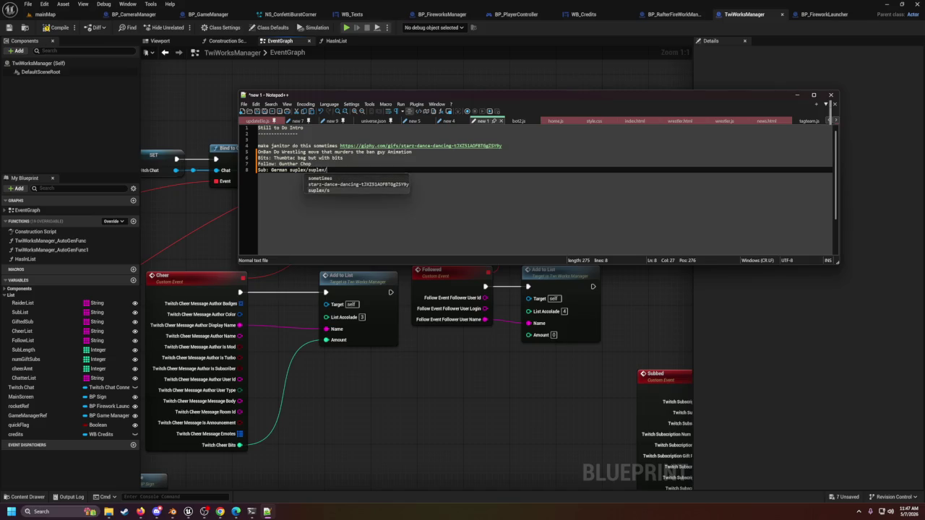
{"action": "type", "text": "go t"}
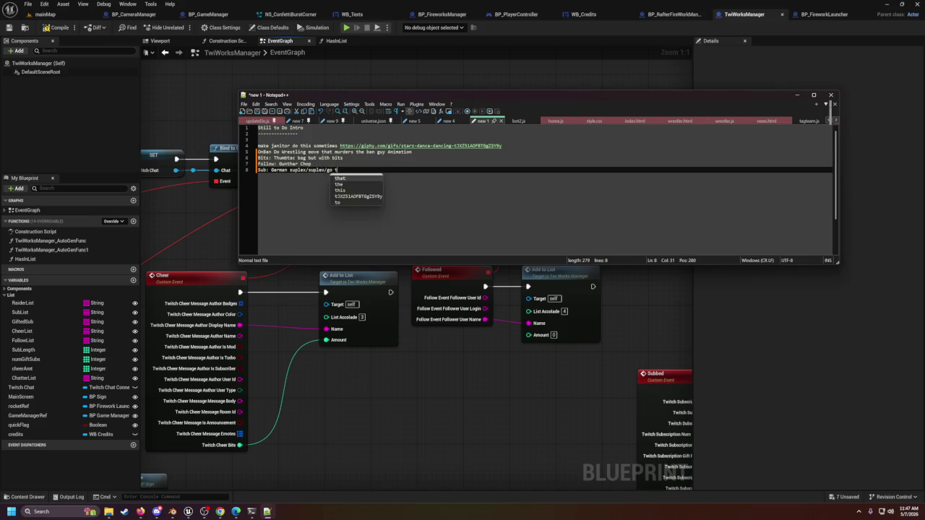
{"action": "type", "text": "hrough table"}
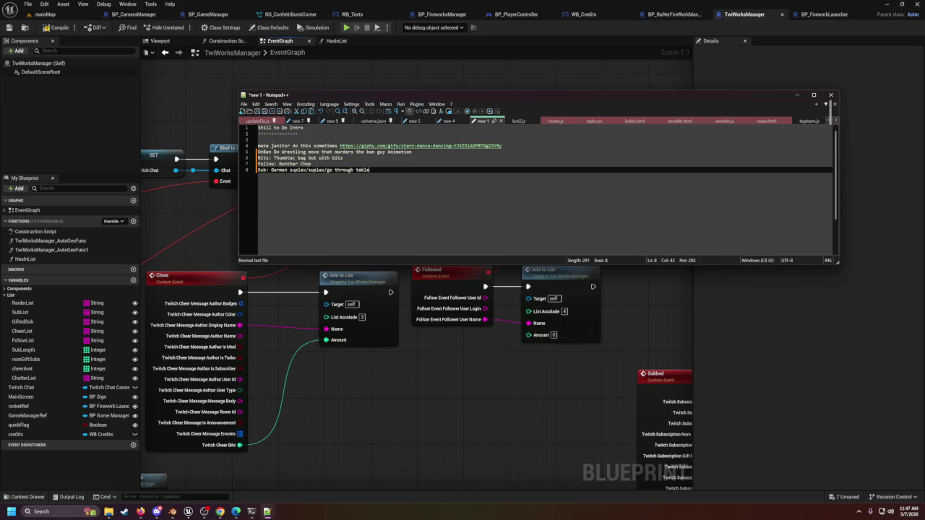
{"action": "type", "text": "/ jump off ladder "}
{"action": "type", "text": "through table"}
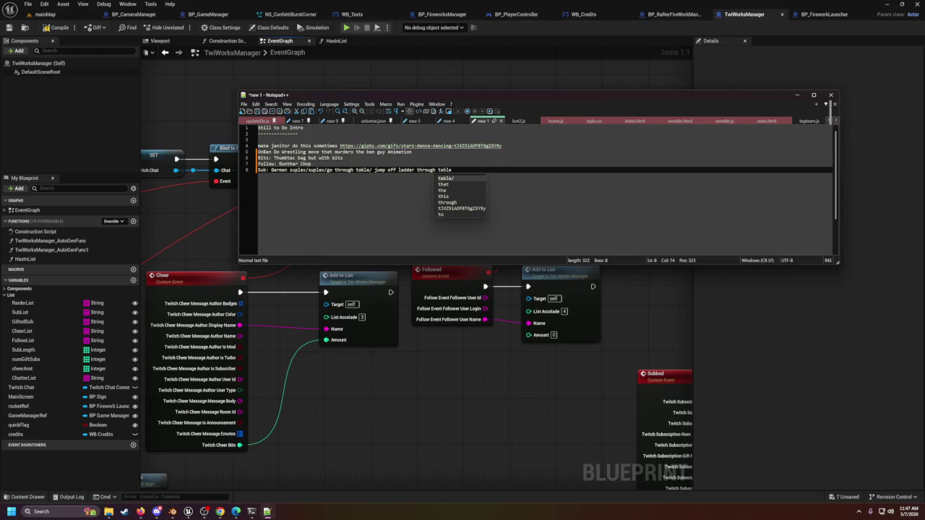
{"action": "left_click", "coordinate": [414, 152]}
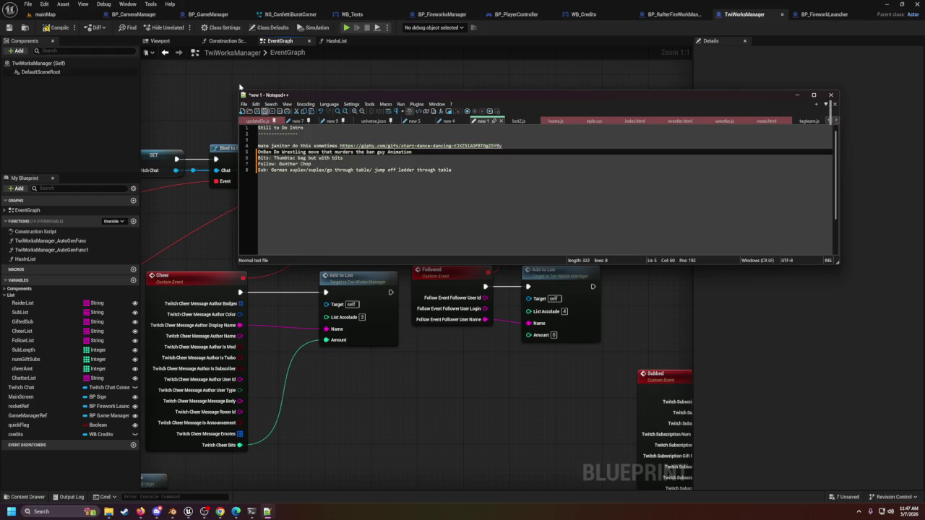
{"action": "left_click", "coordinate": [60, 26]}
{"action": "left_click", "coordinate": [44, 14]}
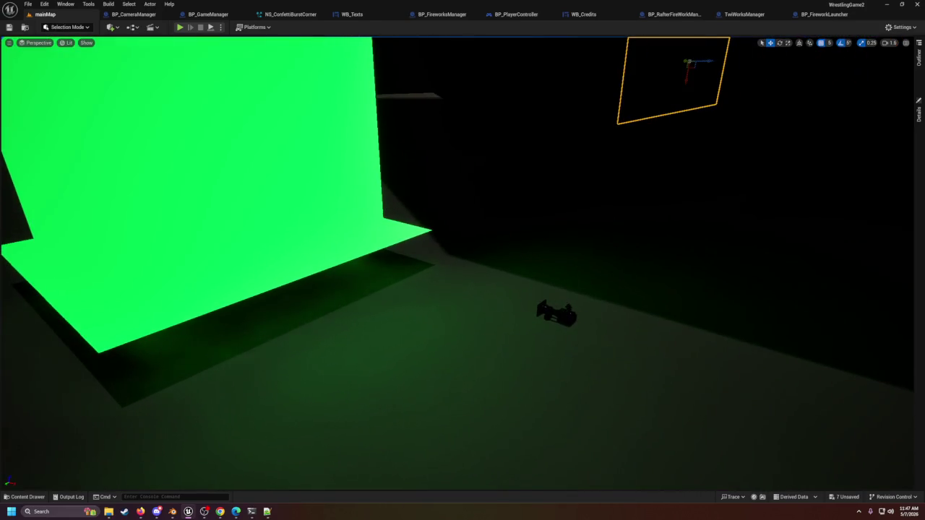
Step: Select the camera actor by the green screen, then switch to the BP_CameraManager event graph
{"action": "left_click", "coordinate": [557, 313]}
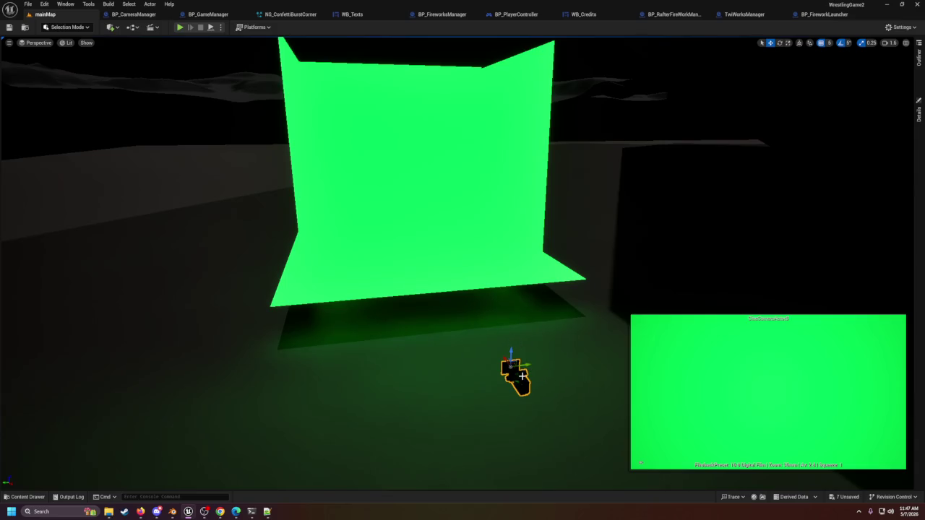
{"action": "mouse_move", "coordinate": [524, 321]}
{"action": "left_mouse_down"}
{"action": "mouse_move", "coordinate": [525, 289]}
{"action": "mouse_move", "coordinate": [506, 297]}
{"action": "mouse_move", "coordinate": [499, 274]}
{"action": "mouse_move", "coordinate": [509, 307]}
{"action": "mouse_move", "coordinate": [499, 275]}
{"action": "mouse_move", "coordinate": [463, 262]}
{"action": "mouse_move", "coordinate": [448, 239]}
{"action": "mouse_move", "coordinate": [426, 260]}
{"action": "mouse_move", "coordinate": [477, 255]}
{"action": "mouse_move", "coordinate": [469, 249]}
{"action": "mouse_move", "coordinate": [466, 264]}
{"action": "mouse_move", "coordinate": [463, 256]}
{"action": "left_mouse_up"}
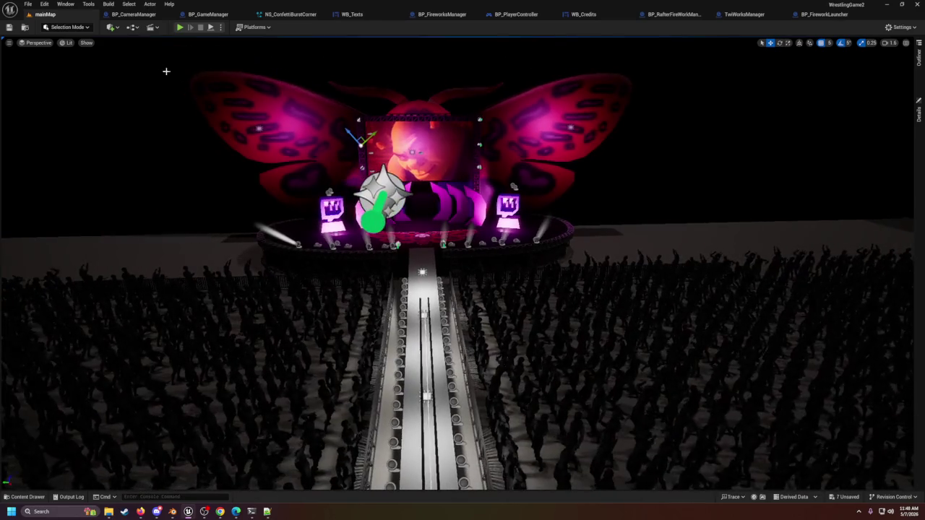
{"action": "left_click", "coordinate": [134, 14]}
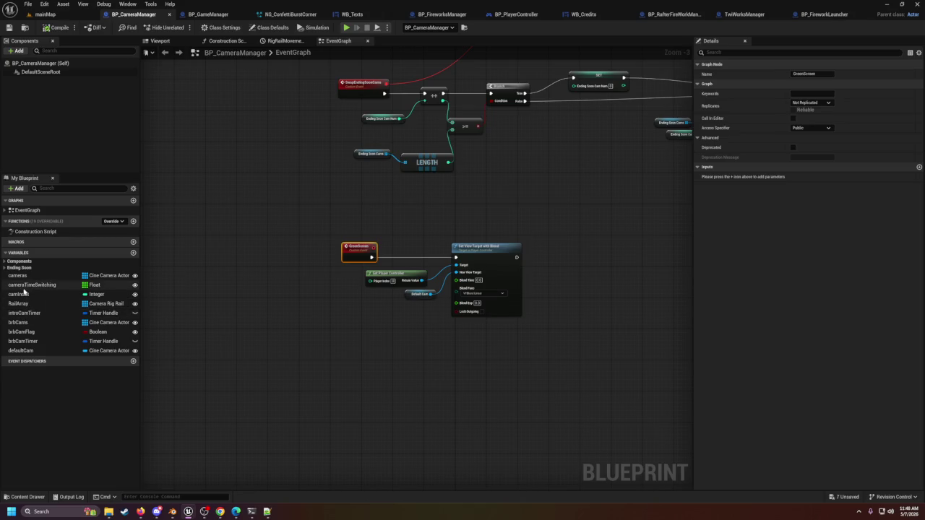
Step: Back on mainMap, orbit to the green-screen set and select the camera actor beside it
{"action": "left_click", "coordinate": [45, 14]}
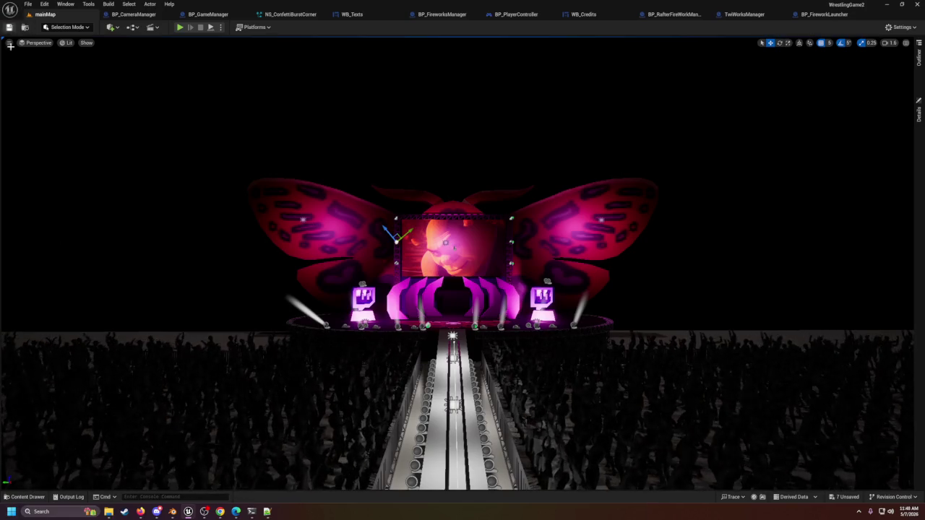
{"action": "left_click", "coordinate": [28, 497]}
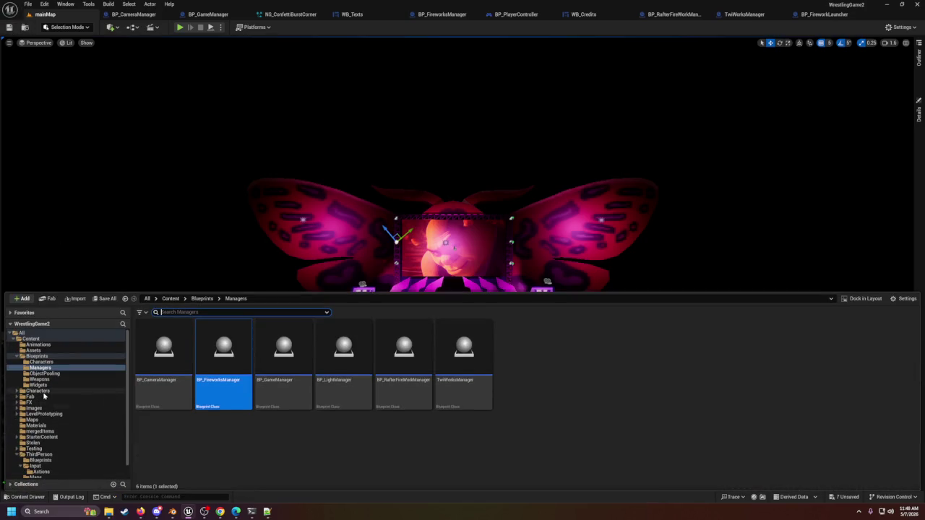
{"action": "left_click", "coordinate": [62, 165]}
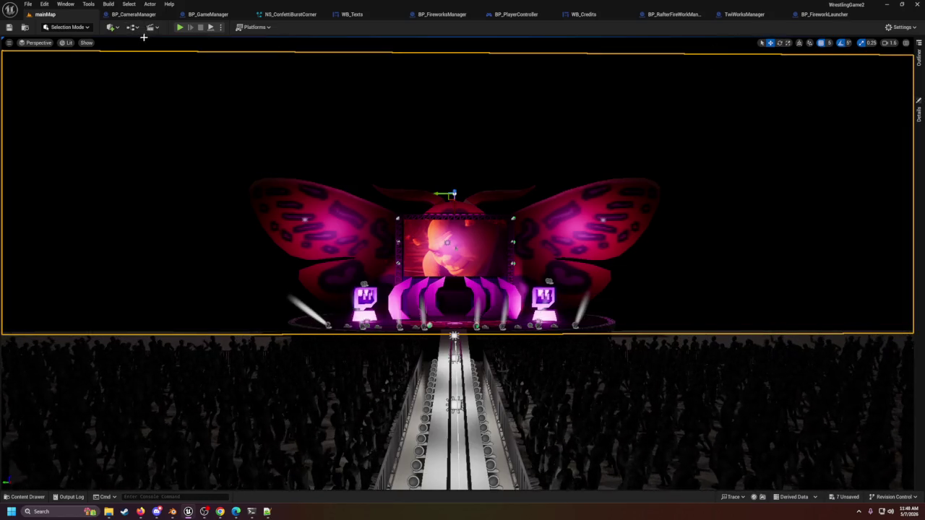
{"action": "mouse_move", "coordinate": [463, 216]}
{"action": "left_mouse_down"}
{"action": "mouse_move", "coordinate": [318, 289]}
{"action": "mouse_move", "coordinate": [557, 262]}
{"action": "left_mouse_up"}
{"action": "left_click", "coordinate": [557, 263]}
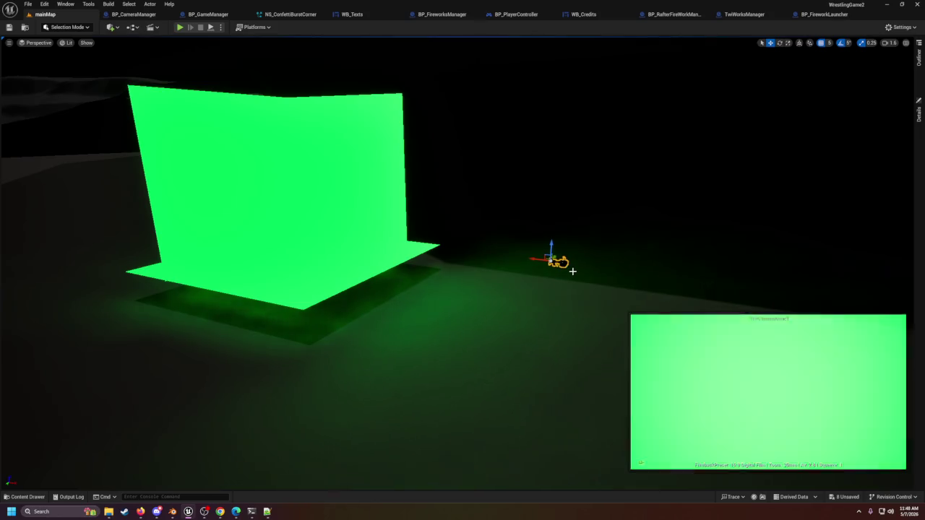
Step: Frame CineCameraActor9 and rename it RaidCam in the Outliner
{"action": "key", "text": "f"}
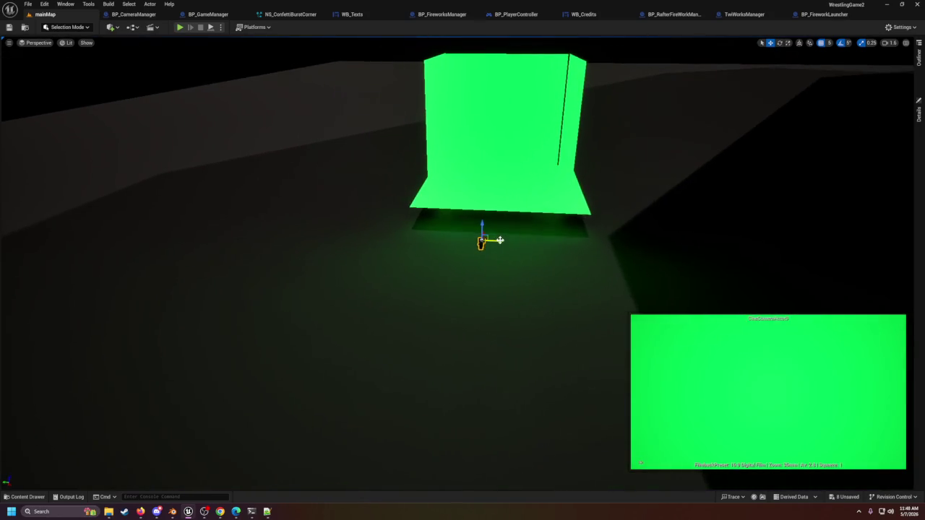
{"action": "left_click_drag", "start_coordinate": [578, 256], "coordinate": [650, 256]}
{"action": "mouse_move", "coordinate": [471, 239]}
{"action": "left_mouse_down"}
{"action": "mouse_move", "coordinate": [520, 241]}
{"action": "mouse_move", "coordinate": [471, 240]}
{"action": "left_mouse_up"}
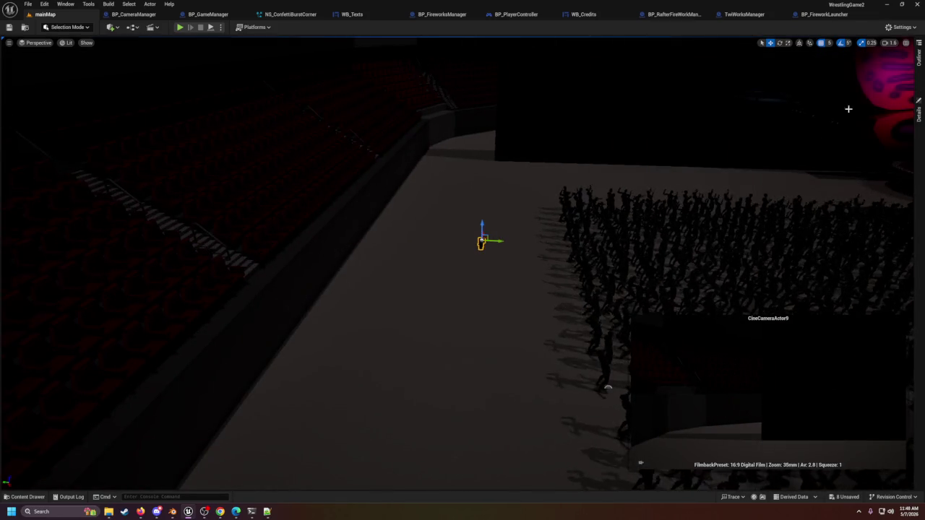
{"action": "left_click", "coordinate": [919, 56]}
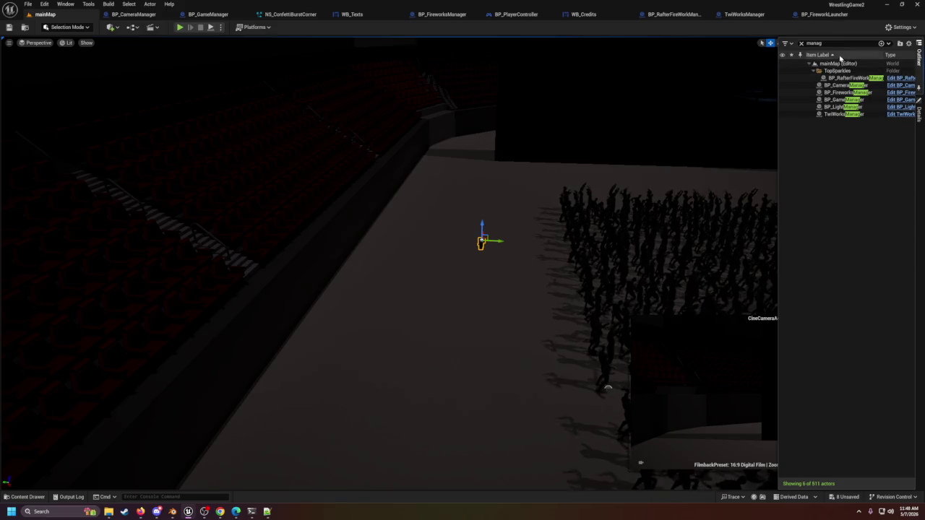
{"action": "left_click", "coordinate": [801, 43]}
{"action": "left_click", "coordinate": [850, 273]}
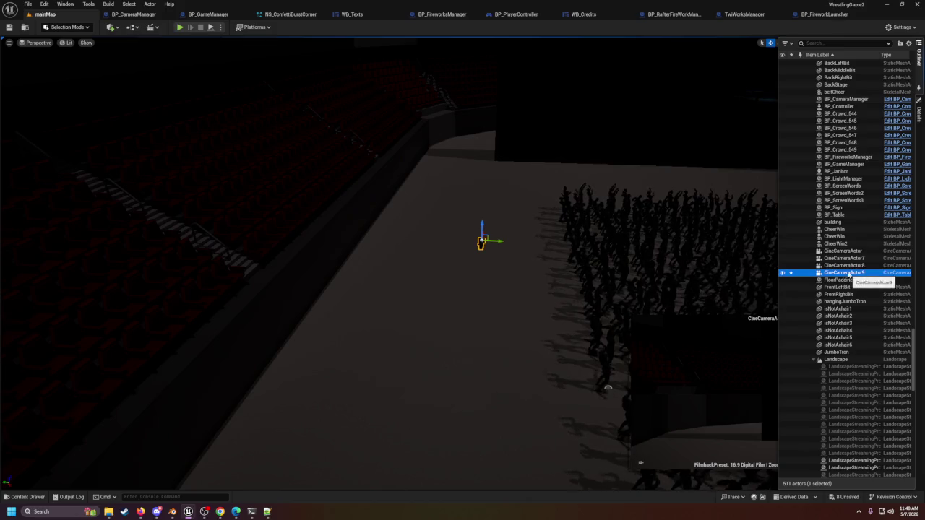
{"action": "left_click", "coordinate": [856, 272]}
{"action": "type", "text": "RadC"}
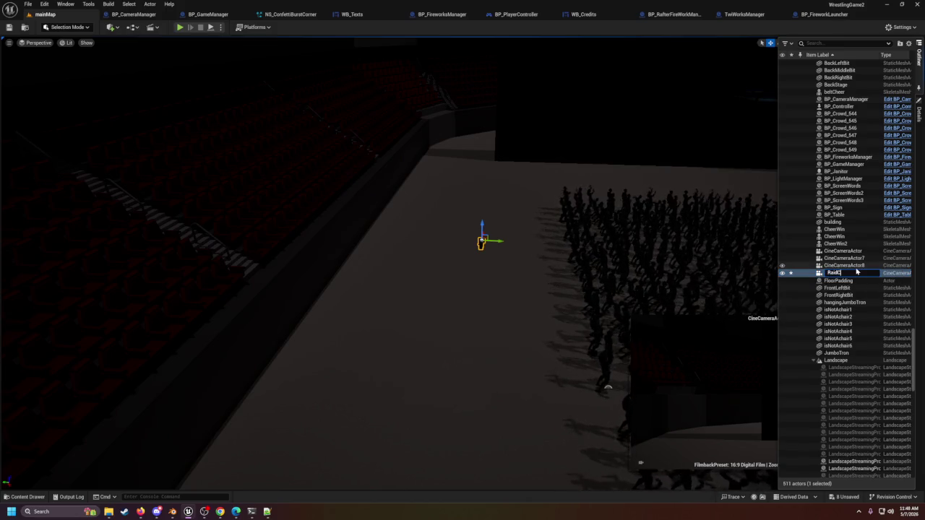
{"action": "type", "text": "am"}
{"action": "key", "text": "Return"}
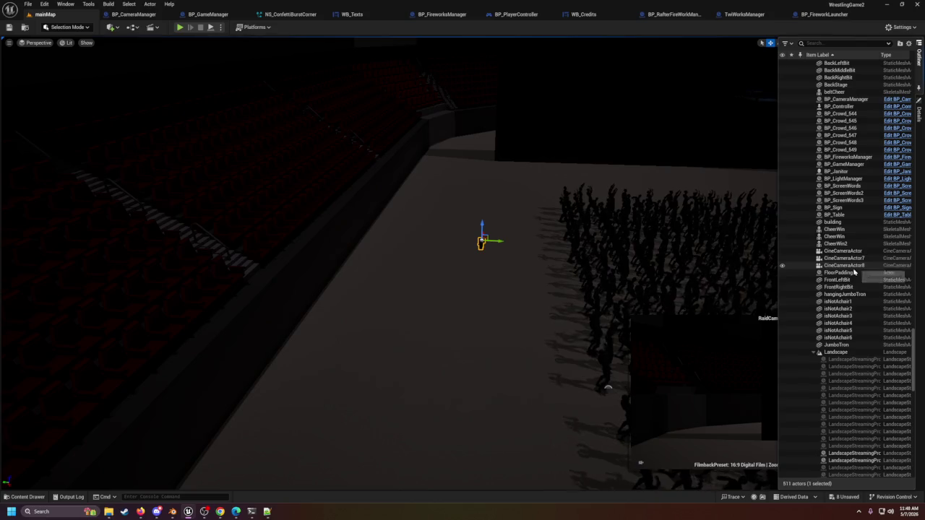
{"action": "left_click_drag", "start_coordinate": [608, 389], "coordinate": [548, 311]}
{"action": "scroll", "coordinate": [543, 317], "scroll_direction": "down", "scroll_amount": 10}
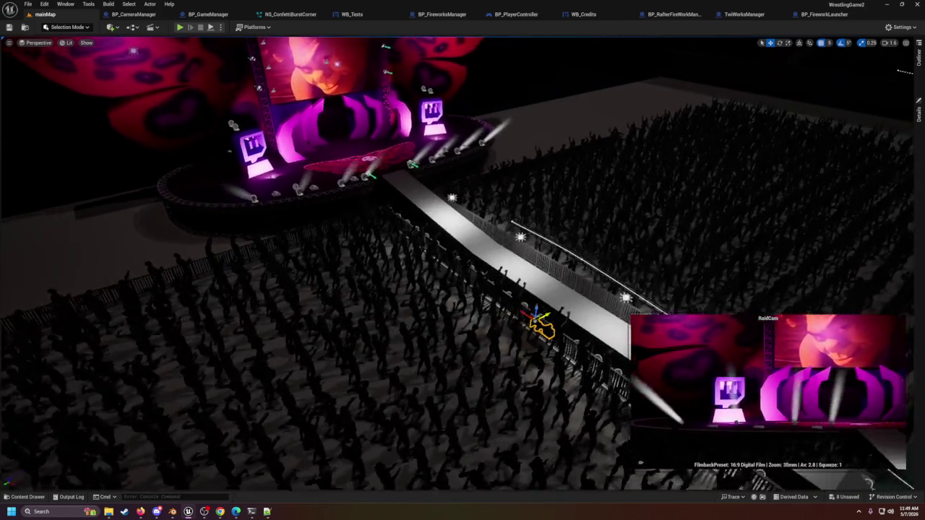
{"action": "mouse_move", "coordinate": [543, 317]}
{"action": "left_mouse_down"}
{"action": "mouse_move", "coordinate": [506, 318]}
{"action": "mouse_move", "coordinate": [516, 313]}
{"action": "mouse_move", "coordinate": [506, 311]}
{"action": "mouse_move", "coordinate": [522, 314]}
{"action": "mouse_move", "coordinate": [525, 330]}
{"action": "mouse_move", "coordinate": [522, 297]}
{"action": "mouse_move", "coordinate": [521, 313]}
{"action": "mouse_move", "coordinate": [460, 289]}
{"action": "left_mouse_up"}
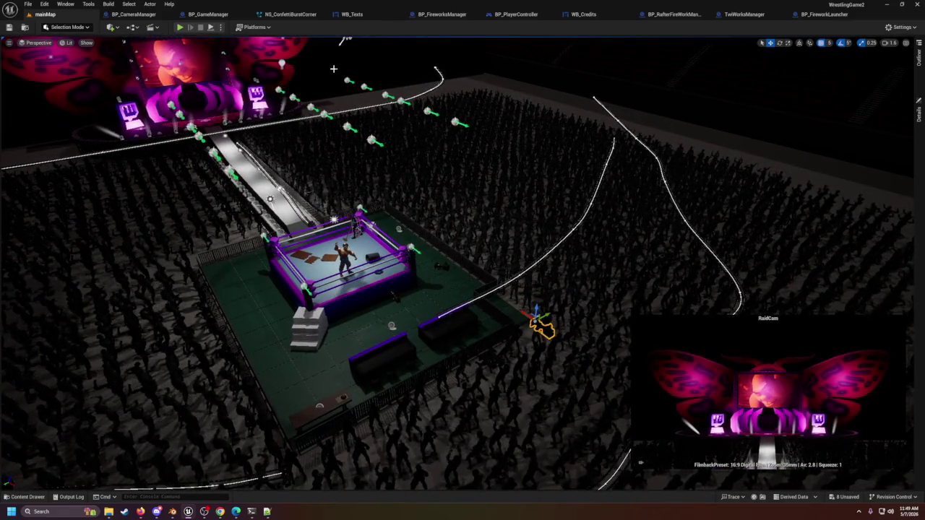
Step: Cycle camera bookmarks 1 and 2 between butterfly stage and ring, selecting the ramp and ring cameras
{"action": "key", "text": "1"}
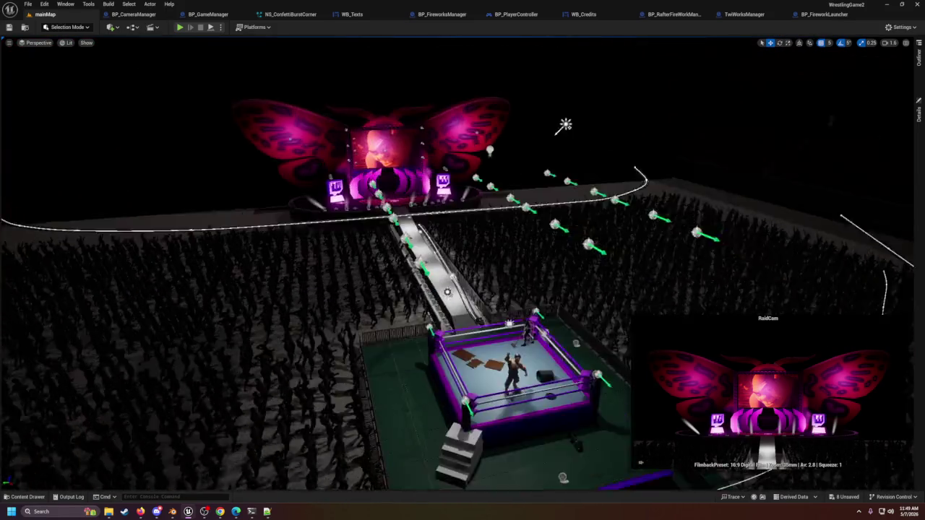
{"action": "key", "text": "2"}
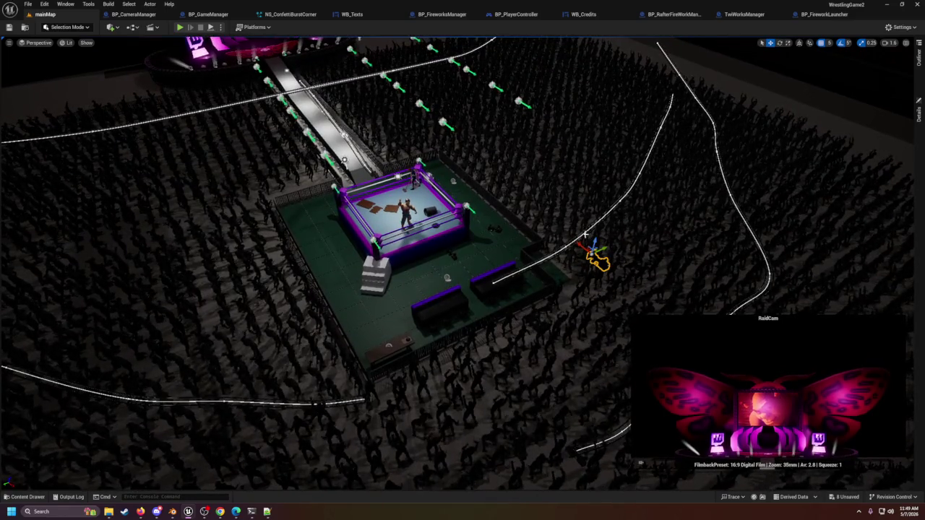
{"action": "key", "text": "1"}
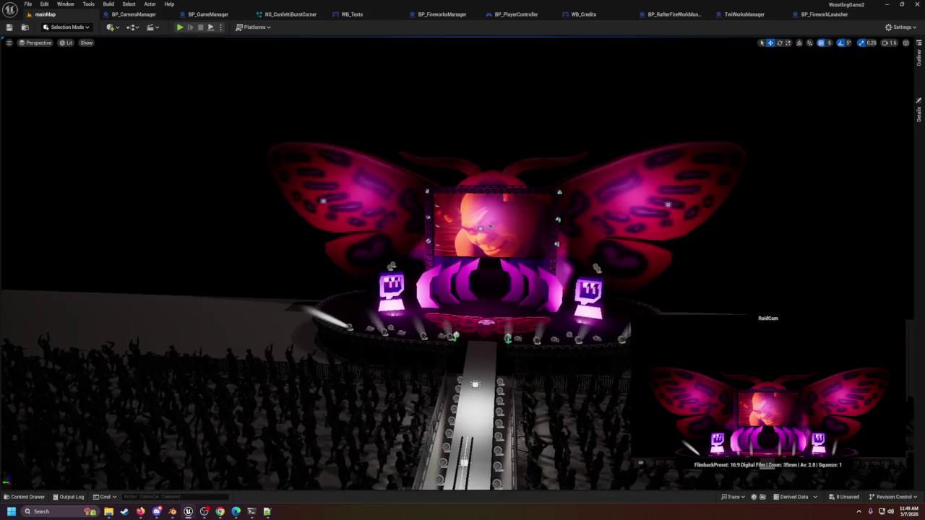
{"action": "key", "text": "2"}
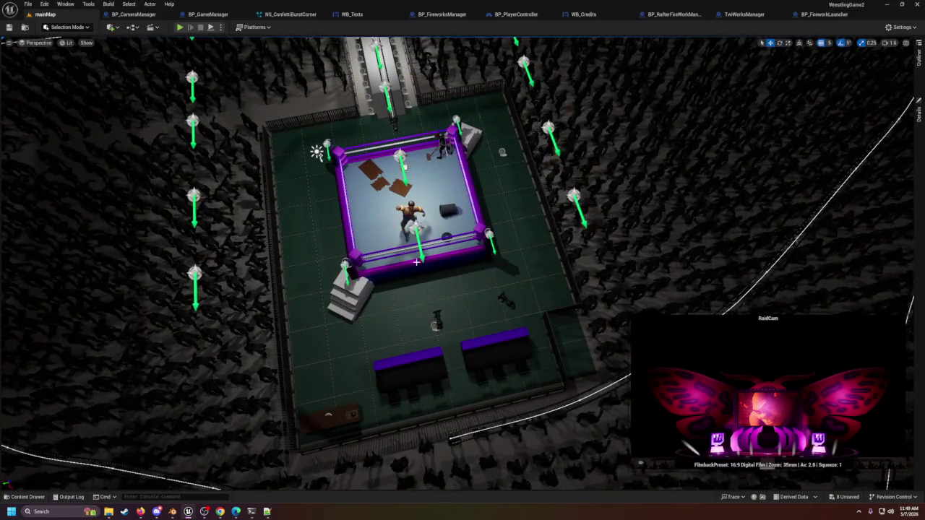
{"action": "left_click", "coordinate": [393, 122]}
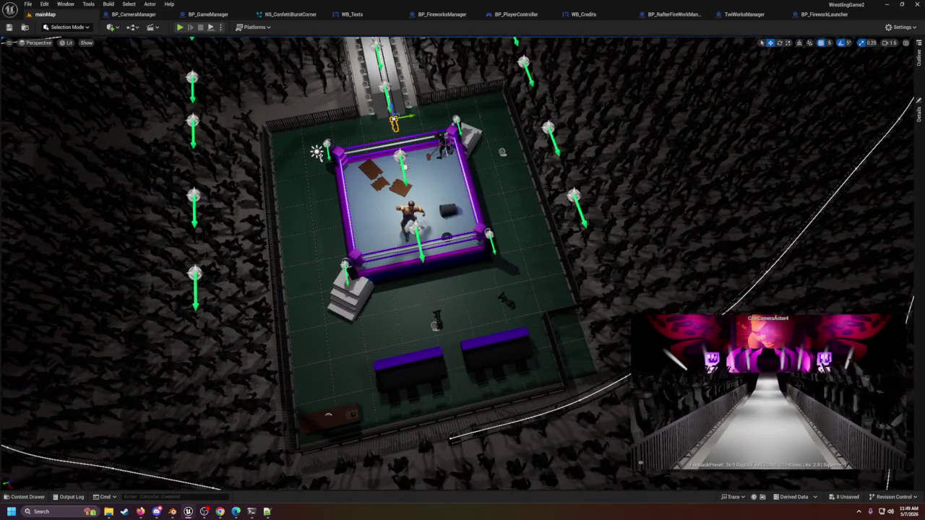
{"action": "left_click", "coordinate": [436, 320]}
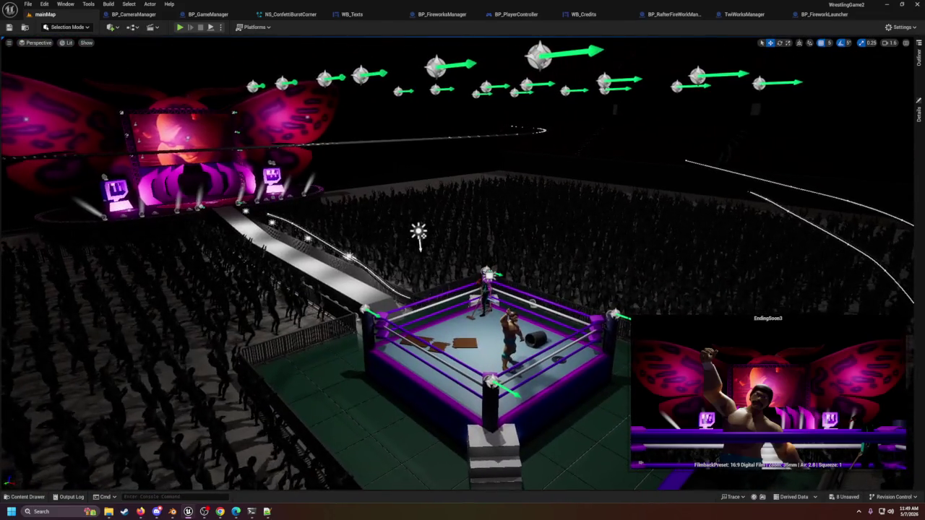
Step: Search the Outliner for 'raid', select RaidCam, then clear the search to list all actors
{"action": "left_click", "coordinate": [914, 76]}
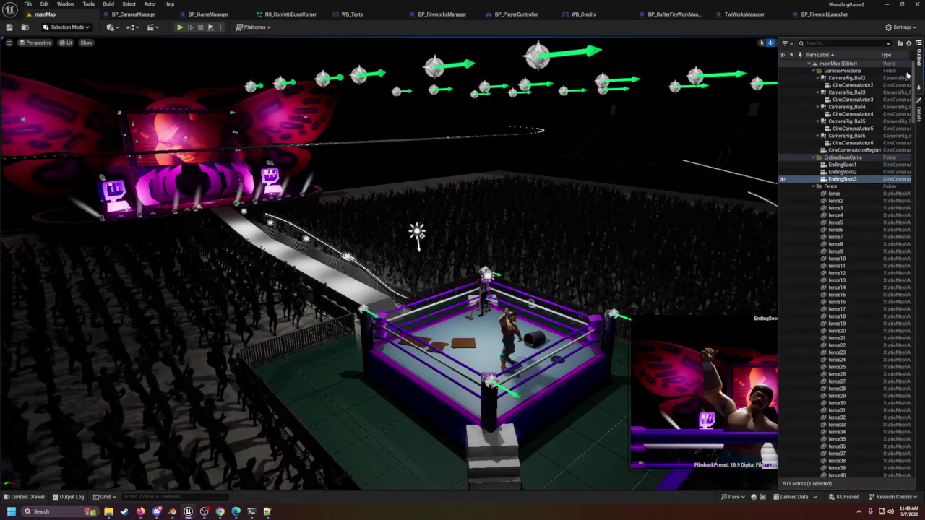
{"action": "left_click", "coordinate": [831, 44]}
{"action": "type", "text": "fire"}
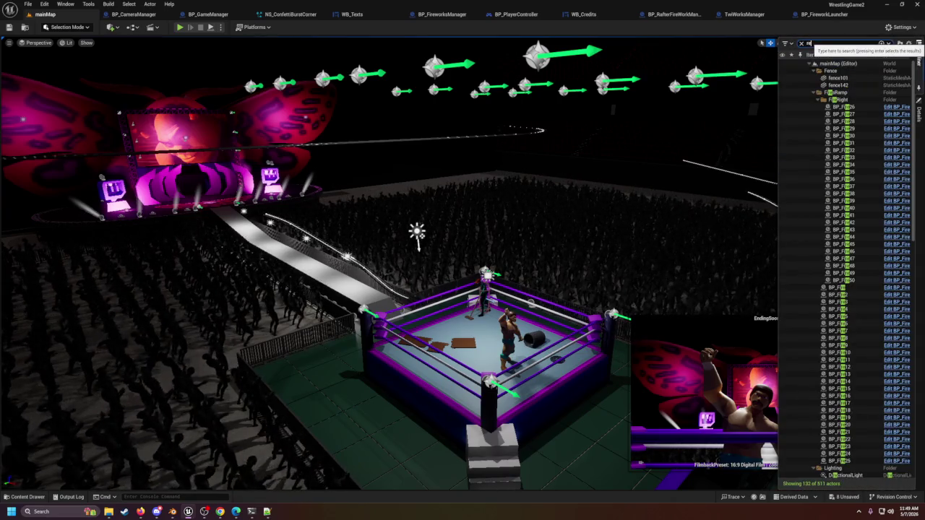
{"action": "type", "text": "aid"}
{"action": "left_click", "coordinate": [834, 93]}
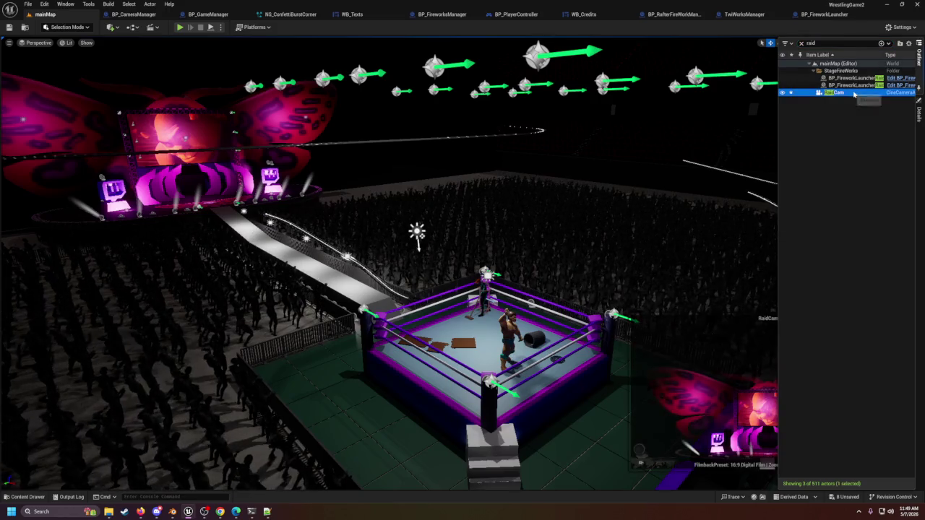
{"action": "left_click_drag", "start_coordinate": [669, 234], "coordinate": [613, 248]}
{"action": "mouse_move", "coordinate": [664, 277]}
{"action": "left_mouse_down"}
{"action": "mouse_move", "coordinate": [663, 244]}
{"action": "mouse_move", "coordinate": [642, 253]}
{"action": "mouse_move", "coordinate": [643, 203]}
{"action": "mouse_move", "coordinate": [643, 318]}
{"action": "mouse_move", "coordinate": [614, 318]}
{"action": "mouse_move", "coordinate": [640, 293]}
{"action": "left_mouse_up"}
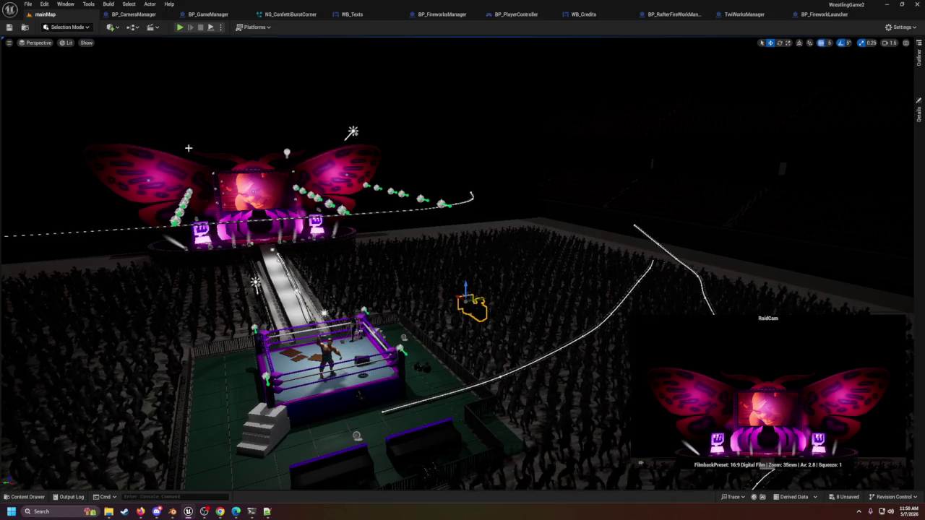
{"action": "left_click", "coordinate": [918, 61]}
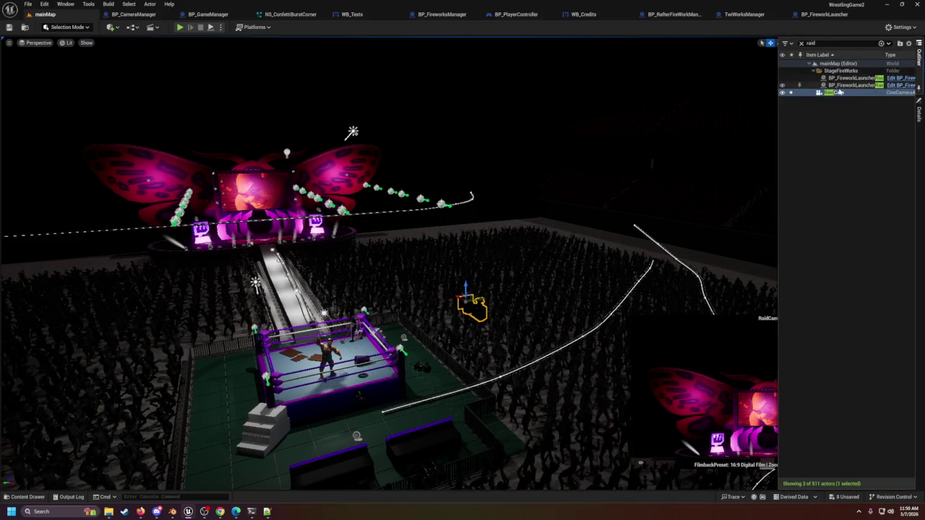
{"action": "left_click", "coordinate": [801, 44]}
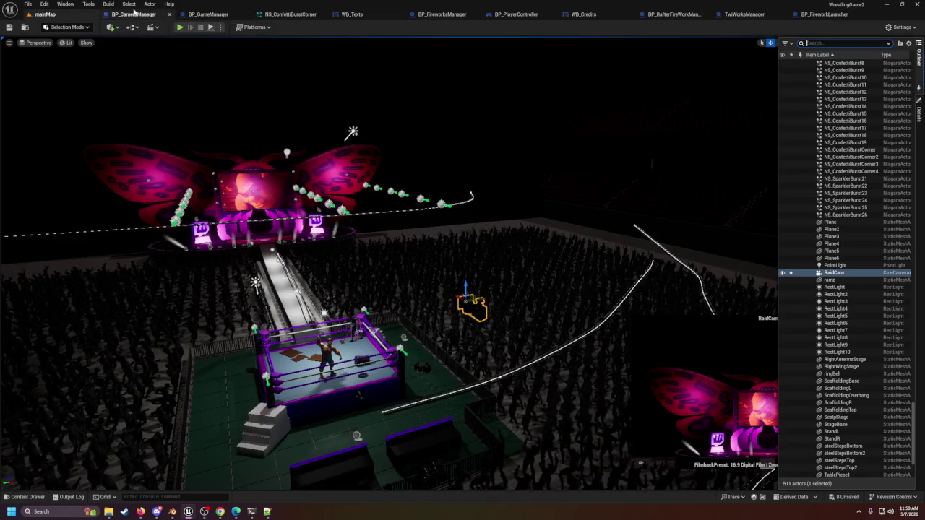
{"action": "left_click", "coordinate": [133, 13]}
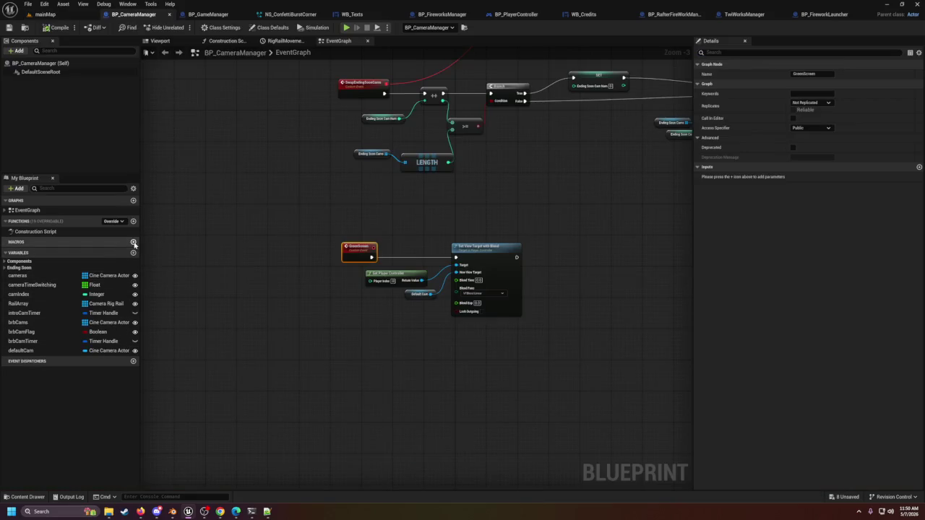
Step: Duplicate BP_CameraManager's defaultCam variable as a RaidCam Cine Camera Actor variable
{"action": "left_click", "coordinate": [61, 353]}
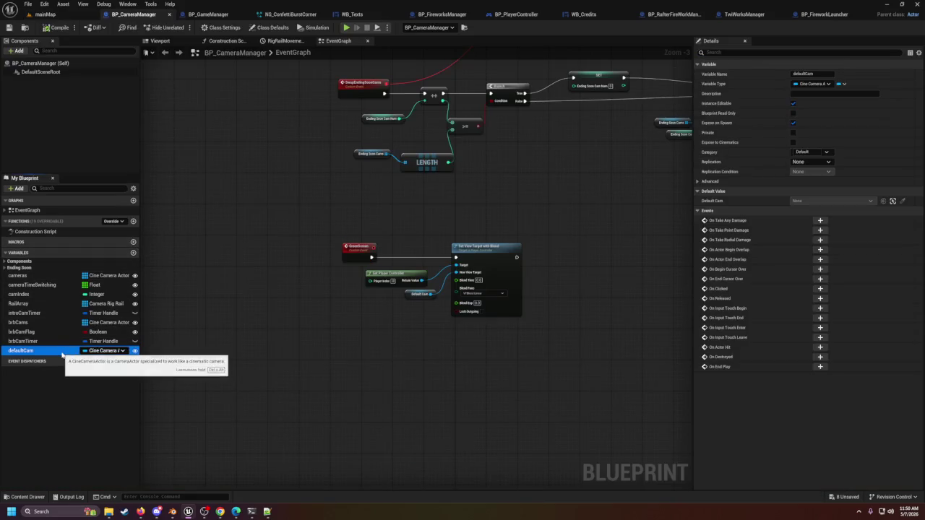
{"action": "key", "text": "ctrl+w"}
{"action": "type", "text": "RaidCam"}
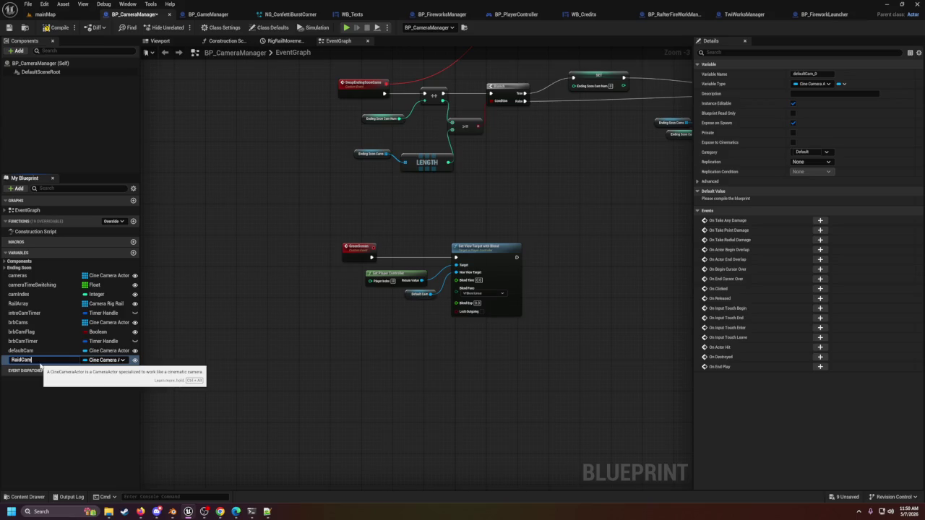
{"action": "key", "text": "Return"}
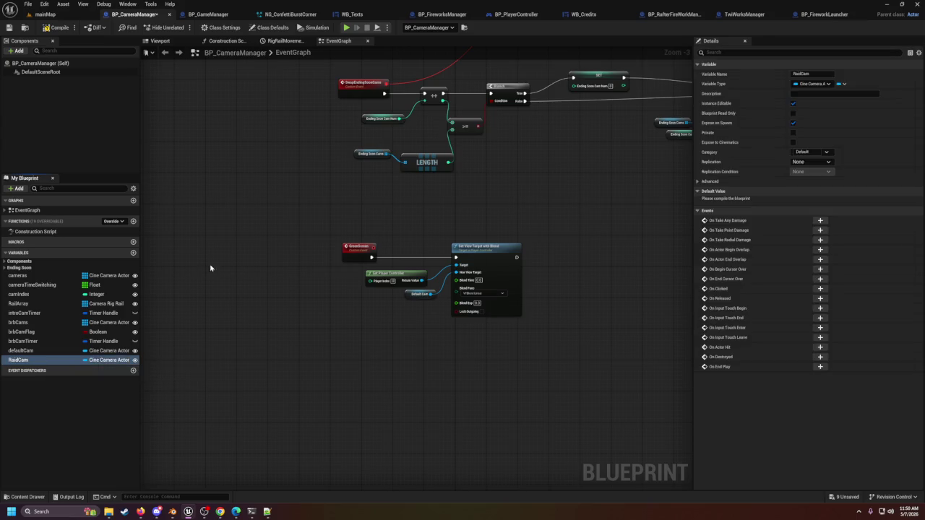
{"action": "left_click", "coordinate": [43, 14]}
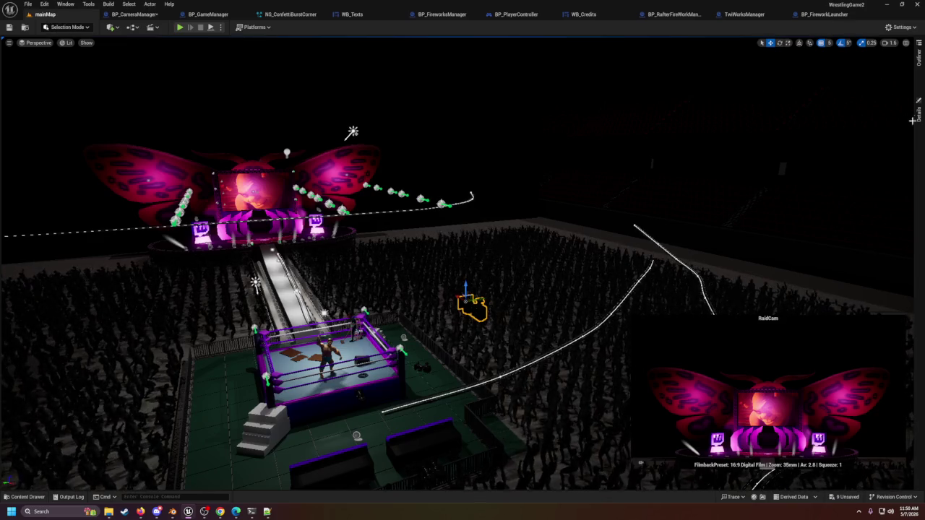
Step: Point the level's BP_CameraManager Raid Cam property at the RaidCam camera and save the blueprint
{"action": "left_click", "coordinate": [918, 112]}
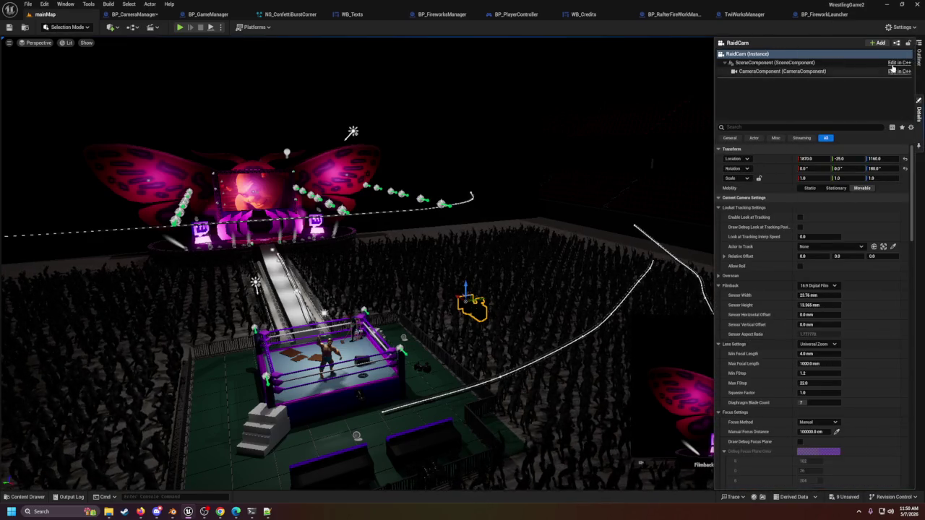
{"action": "left_click", "coordinate": [918, 56]}
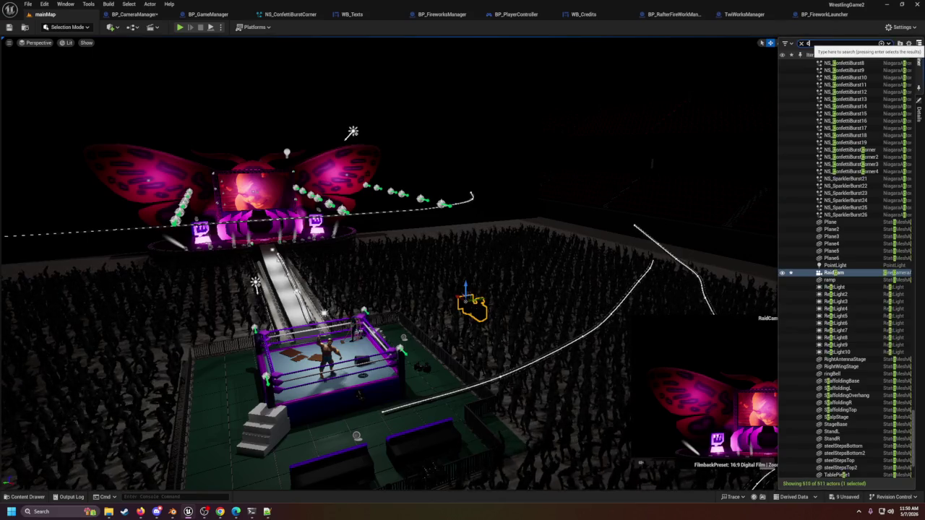
{"action": "type", "text": "cam"}
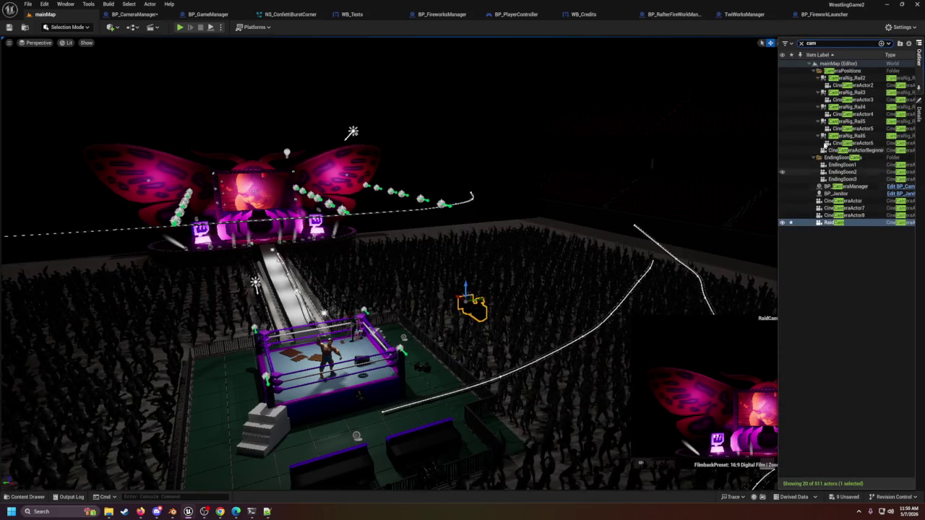
{"action": "left_click", "coordinate": [849, 186]}
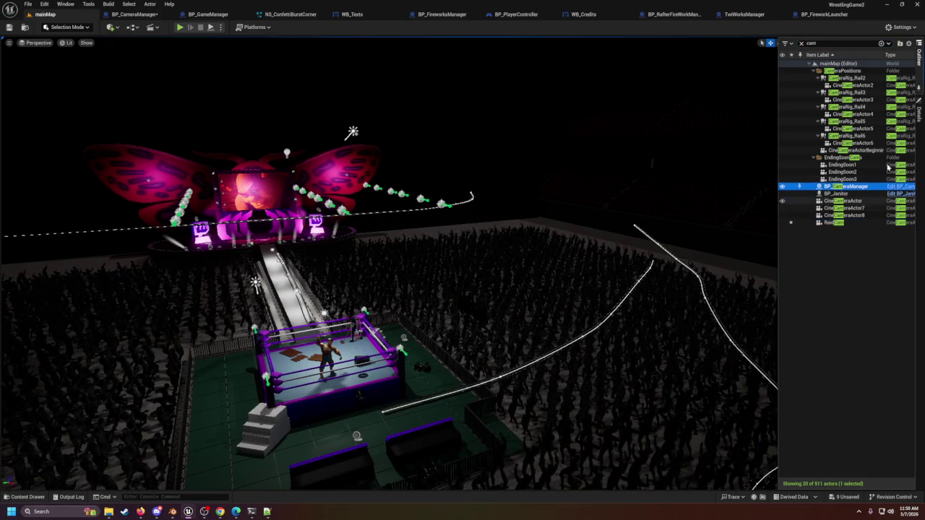
{"action": "left_click", "coordinate": [919, 109]}
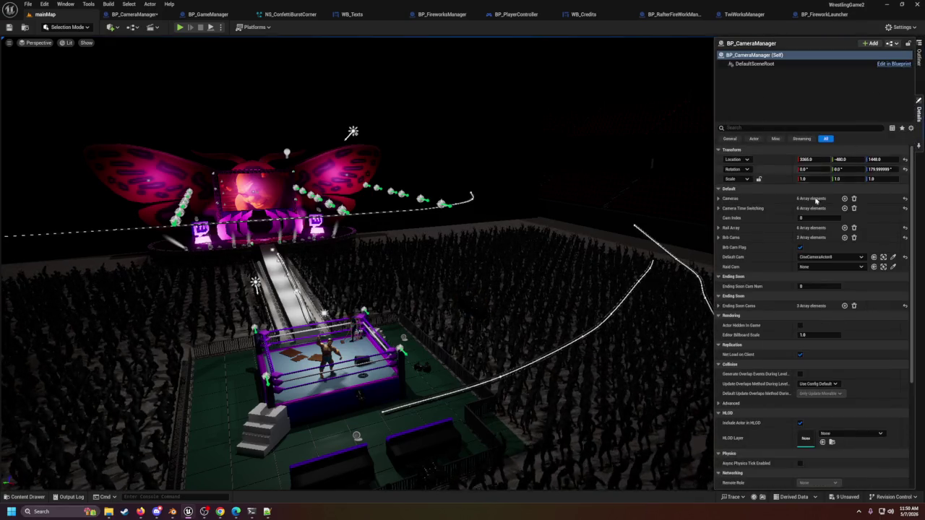
{"action": "left_click", "coordinate": [893, 267]}
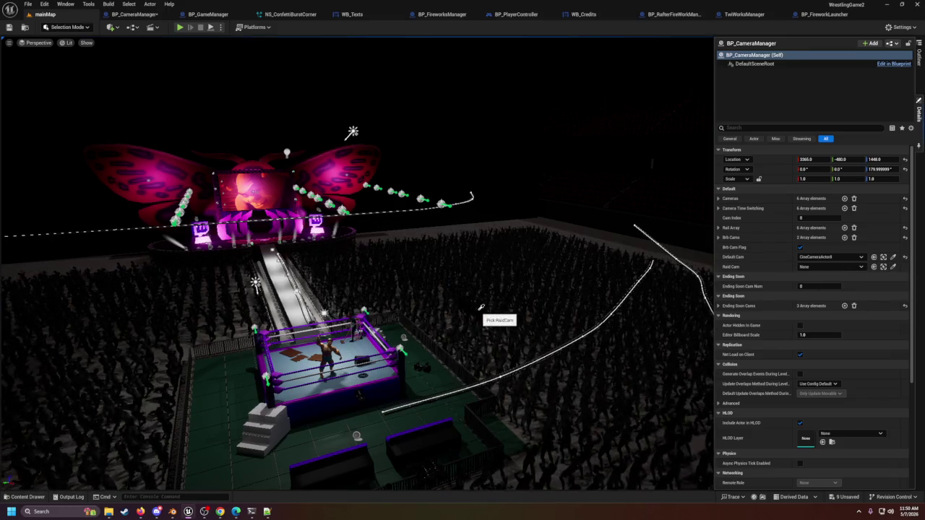
{"action": "left_click", "coordinate": [482, 309]}
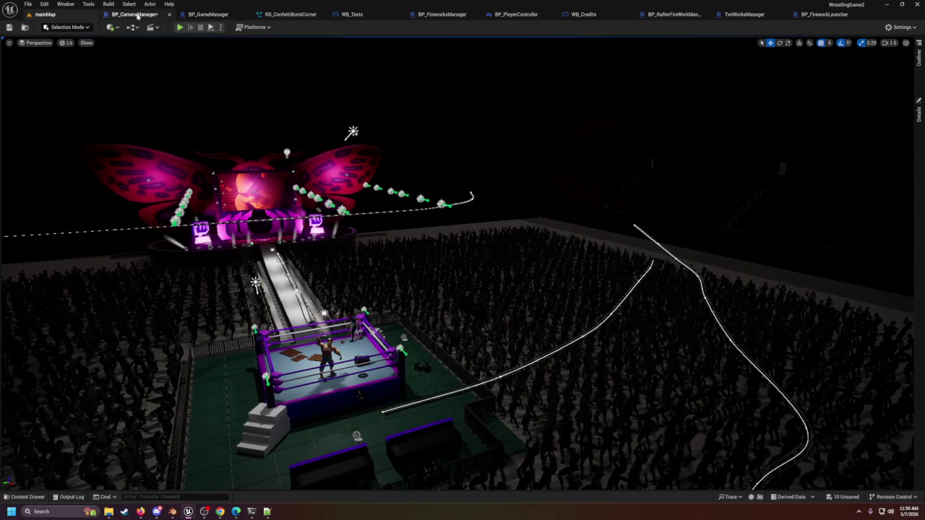
{"action": "left_click", "coordinate": [134, 13]}
{"action": "left_click", "coordinate": [10, 29]}
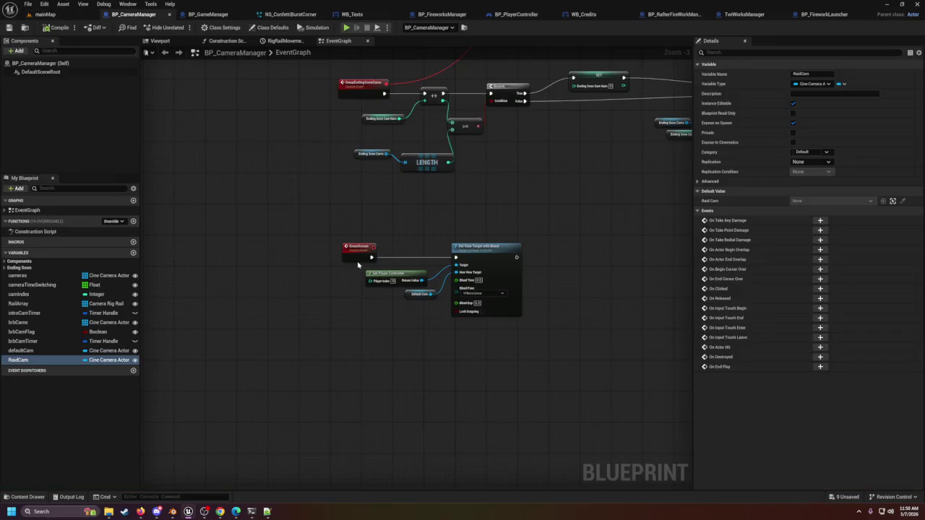
Step: Add a SetRaid custom event below the GreenScreen event
{"action": "scroll", "coordinate": [357, 265], "scroll_direction": "down", "scroll_amount": 2}
{"action": "scroll", "coordinate": [412, 268], "scroll_direction": "up", "scroll_amount": 4}
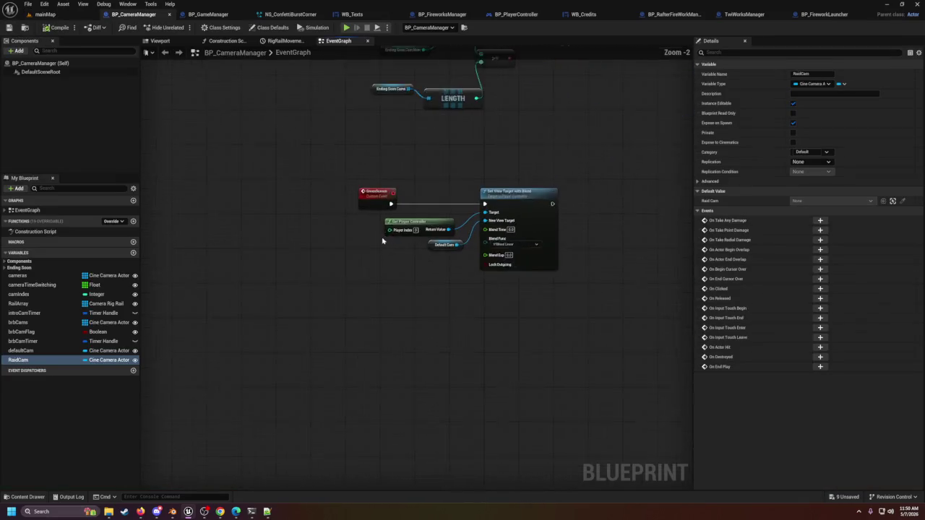
{"action": "right_click", "coordinate": [383, 329]}
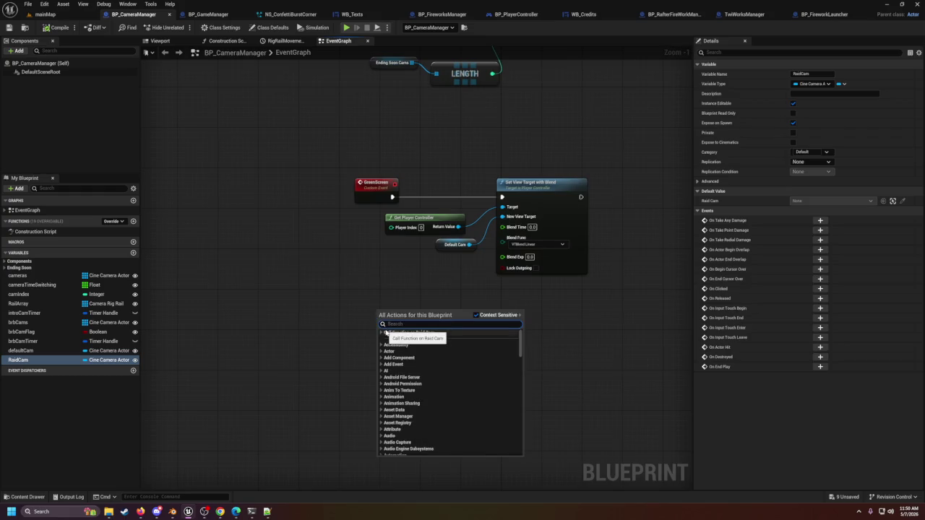
{"action": "type", "text": "custom event"}
{"action": "key", "text": "Return"}
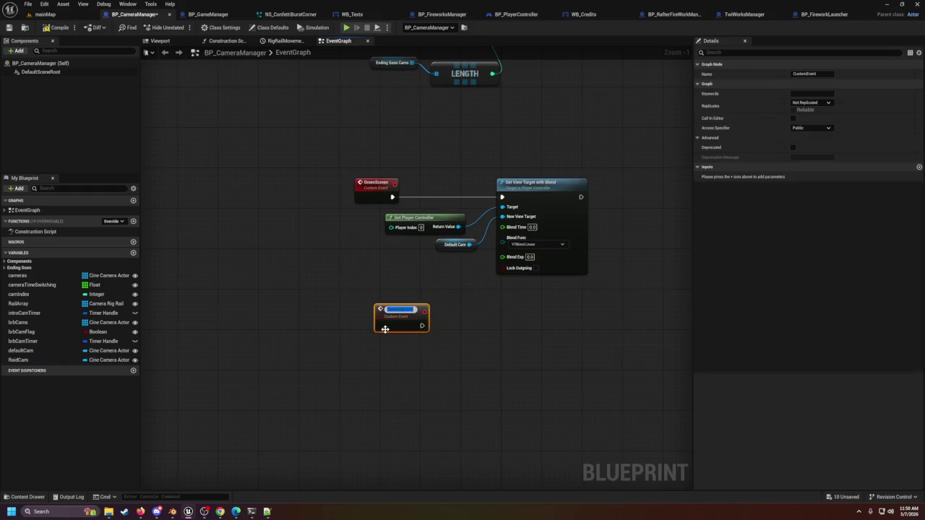
{"action": "type", "text": "B"}
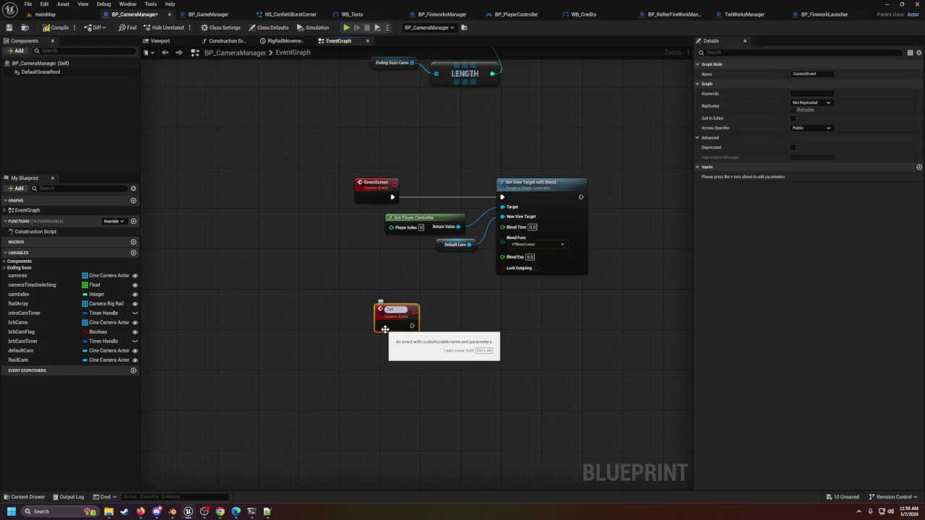
{"action": "key", "text": "Return"}
{"action": "left_click_drag", "start_coordinate": [399, 308], "coordinate": [375, 349]}
Step: Copy the Set View Target with Blend nodes under SetRaid and wire SetRaid into them
{"action": "scroll", "coordinate": [458, 104], "scroll_direction": "down", "scroll_amount": 3}
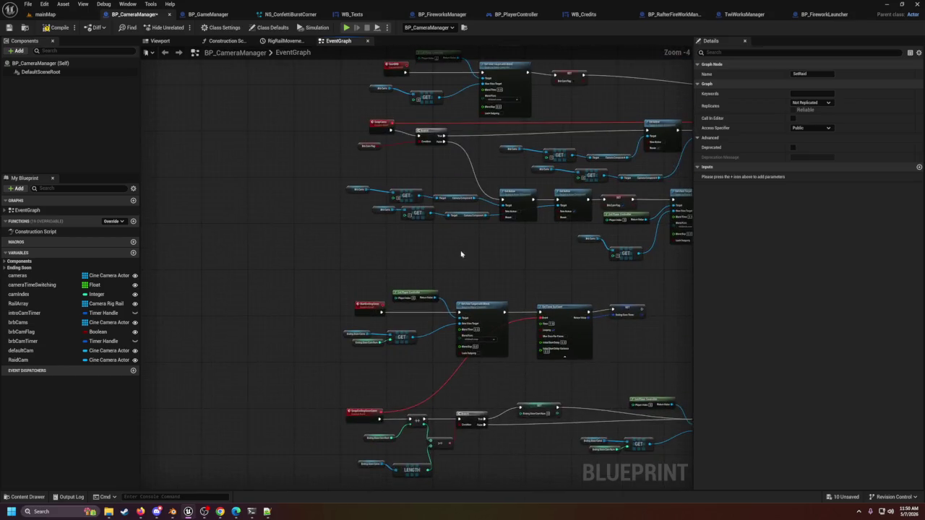
{"action": "scroll", "coordinate": [450, 231], "scroll_direction": "up", "scroll_amount": 4}
{"action": "scroll", "coordinate": [417, 316], "scroll_direction": "down", "scroll_amount": 1}
{"action": "left_click_drag", "start_coordinate": [417, 316], "coordinate": [405, 121]}
{"action": "mouse_move", "coordinate": [351, 213]}
{"action": "left_mouse_down"}
{"action": "mouse_move", "coordinate": [510, 285]}
{"action": "mouse_move", "coordinate": [505, 292]}
{"action": "left_mouse_up"}
{"action": "key", "text": "ctrl+c"}
{"action": "left_click", "coordinate": [341, 357]}
{"action": "key", "text": "ctrl+v"}
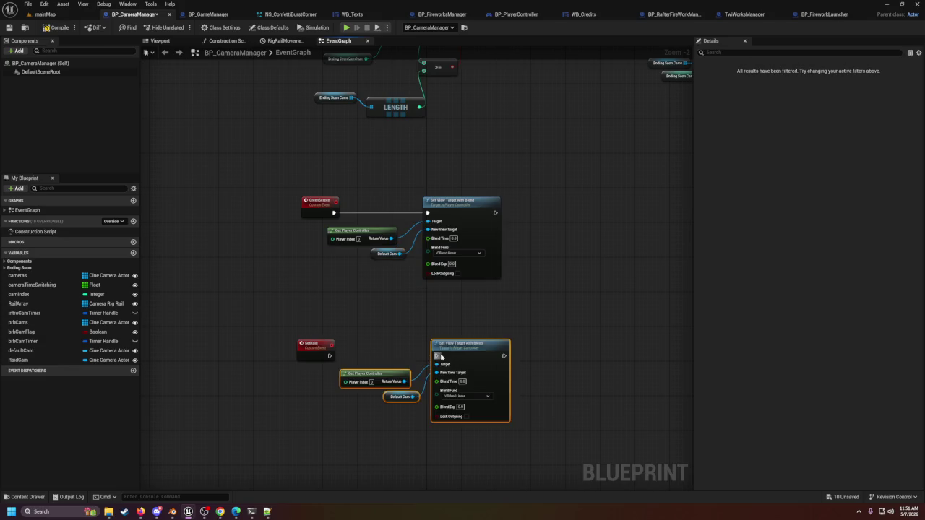
{"action": "left_click_drag", "start_coordinate": [461, 350], "coordinate": [431, 355]}
{"action": "left_click_drag", "start_coordinate": [333, 354], "coordinate": [406, 364]}
Step: Replace the pasted Default Cam getter with a RaidCam getter as the view target
{"action": "left_click", "coordinate": [367, 403]}
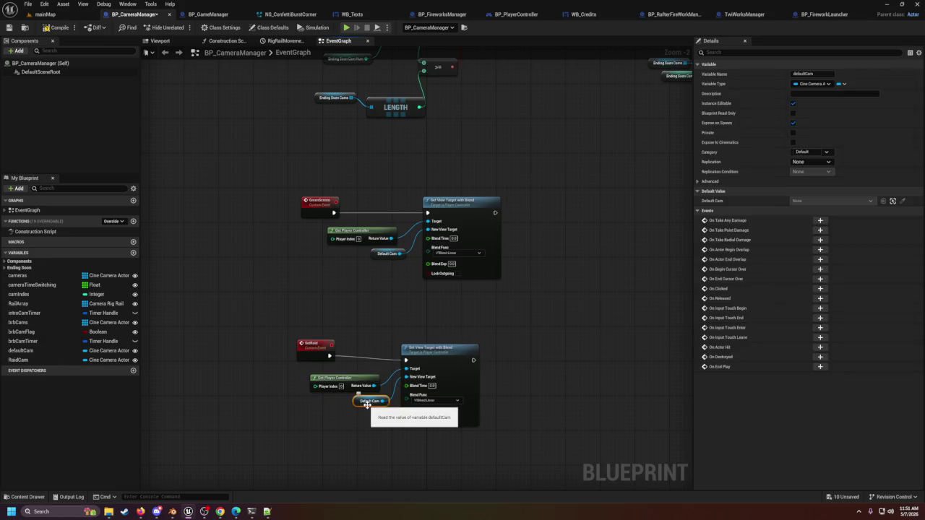
{"action": "key", "text": "Delete"}
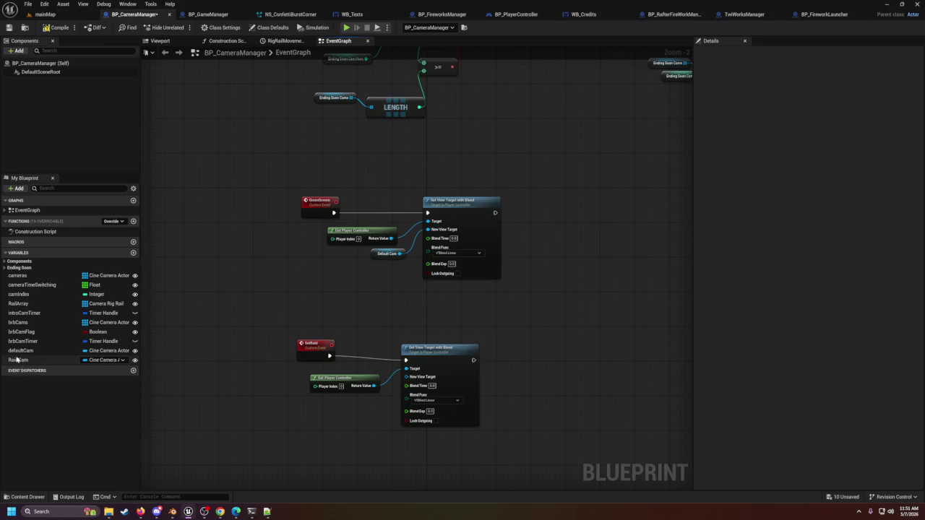
{"action": "mouse_move", "coordinate": [16, 359]}
{"action": "left_mouse_down"}
{"action": "mouse_move", "coordinate": [376, 397]}
{"action": "mouse_move", "coordinate": [407, 378]}
{"action": "mouse_move", "coordinate": [350, 409]}
{"action": "left_mouse_up"}
{"action": "left_click_drag", "start_coordinate": [423, 360], "coordinate": [422, 354]}
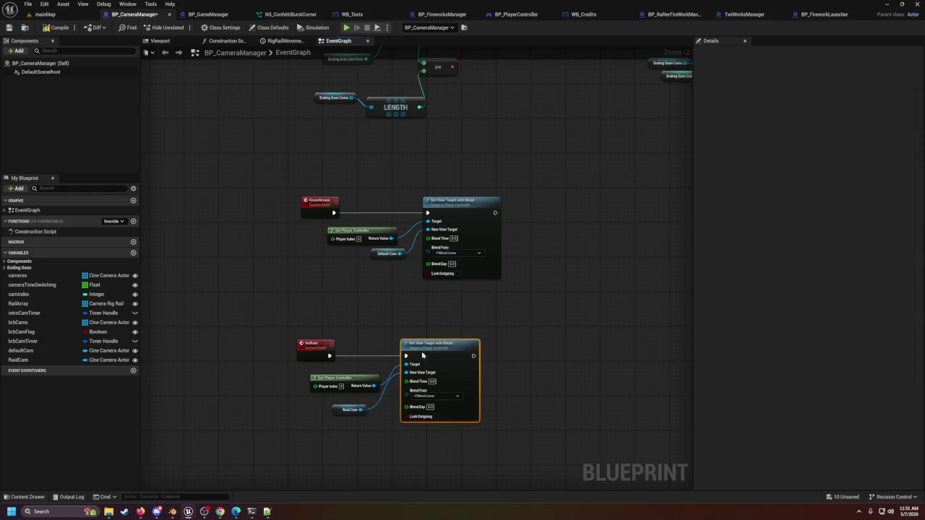
{"action": "left_click_drag", "start_coordinate": [348, 378], "coordinate": [344, 375]}
{"action": "left_click", "coordinate": [306, 445]}
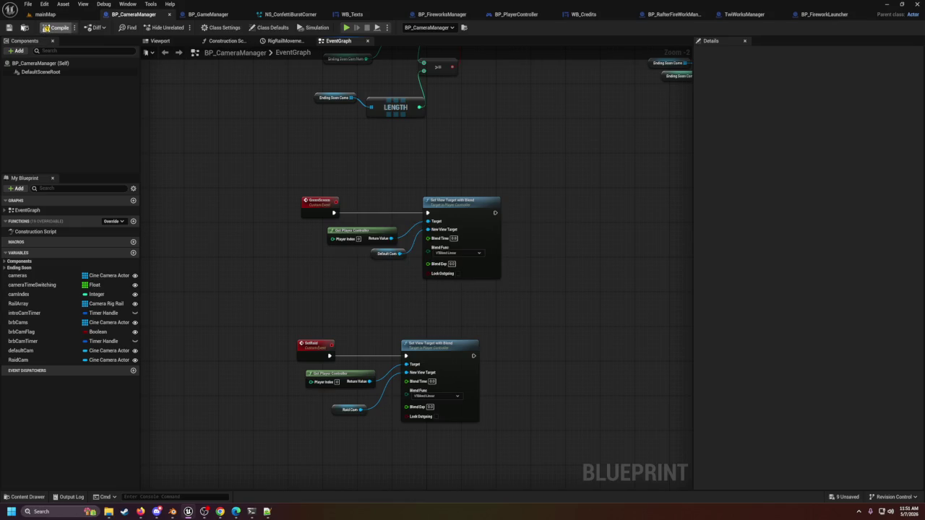
{"action": "left_click", "coordinate": [207, 14]}
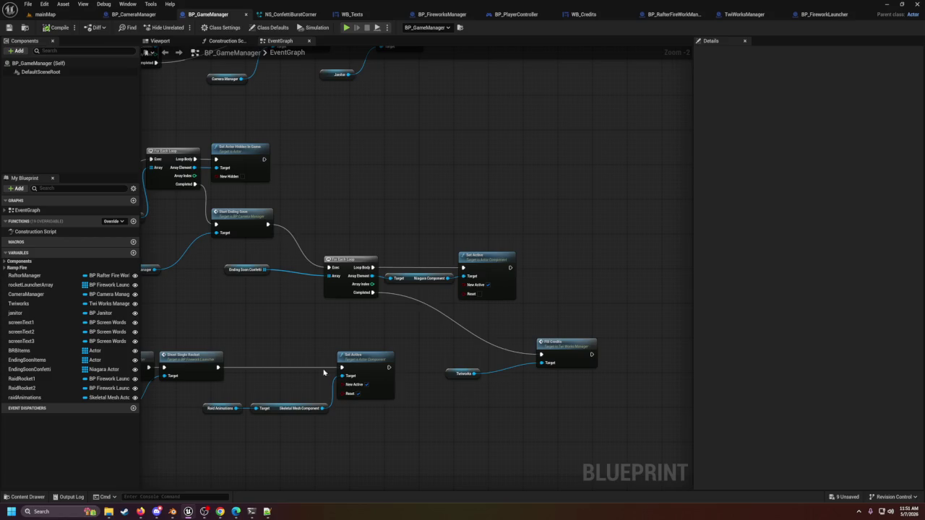
Step: Bring BP_GameManager's StartRaid event into view and move it left to make room
{"action": "scroll", "coordinate": [581, 276], "scroll_direction": "down", "scroll_amount": 6}
{"action": "scroll", "coordinate": [581, 276], "scroll_direction": "up", "scroll_amount": 4}
{"action": "mouse_move", "coordinate": [412, 250]}
{"action": "left_mouse_down"}
{"action": "mouse_move", "coordinate": [429, 485]}
{"action": "mouse_move", "coordinate": [474, 181]}
{"action": "mouse_move", "coordinate": [527, 208]}
{"action": "left_mouse_up"}
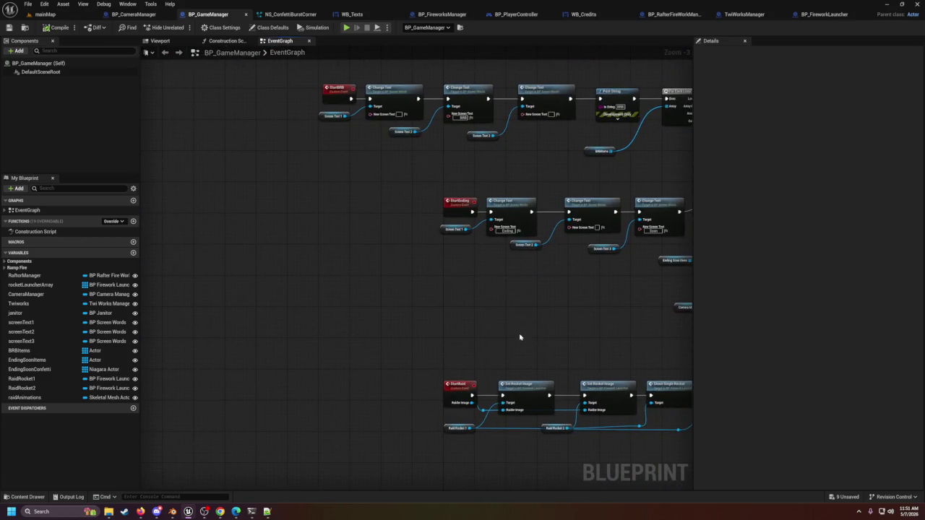
{"action": "left_click_drag", "start_coordinate": [520, 338], "coordinate": [385, 176]}
{"action": "mouse_move", "coordinate": [526, 281]}
{"action": "left_mouse_down"}
{"action": "mouse_move", "coordinate": [351, 277]}
{"action": "mouse_move", "coordinate": [642, 278]}
{"action": "left_mouse_up"}
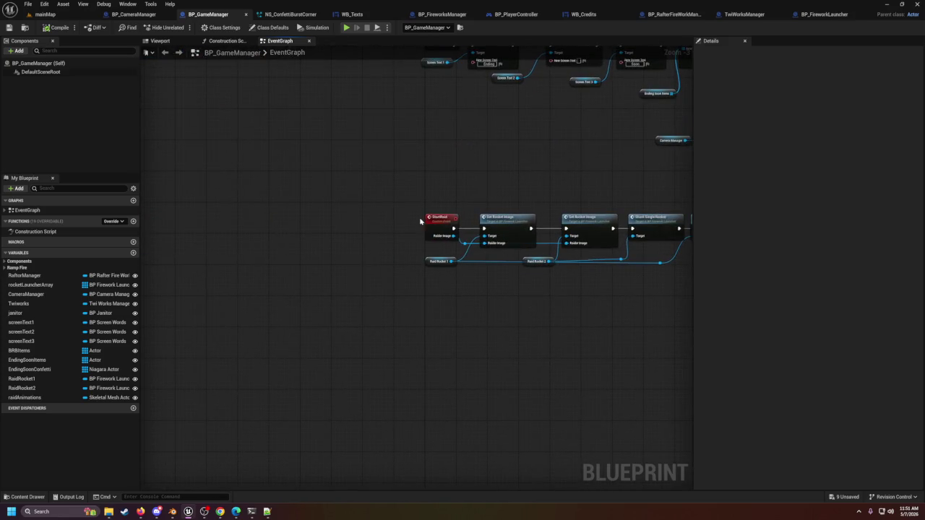
{"action": "mouse_move", "coordinate": [432, 222]}
{"action": "left_mouse_down"}
{"action": "mouse_move", "coordinate": [287, 223]}
{"action": "mouse_move", "coordinate": [324, 236]}
{"action": "mouse_move", "coordinate": [347, 231]}
{"action": "left_mouse_up"}
Step: Add a Camera Manager getter with Set Raid, wired StartRaid → Set Raid → Set Rocket Image
{"action": "mouse_move", "coordinate": [26, 294]}
{"action": "left_mouse_down"}
{"action": "mouse_move", "coordinate": [361, 182]}
{"action": "mouse_move", "coordinate": [283, 166]}
{"action": "mouse_move", "coordinate": [361, 210]}
{"action": "mouse_move", "coordinate": [345, 208]}
{"action": "left_mouse_up"}
{"action": "left_click", "coordinate": [323, 180]}
{"action": "type", "text": "raid"}
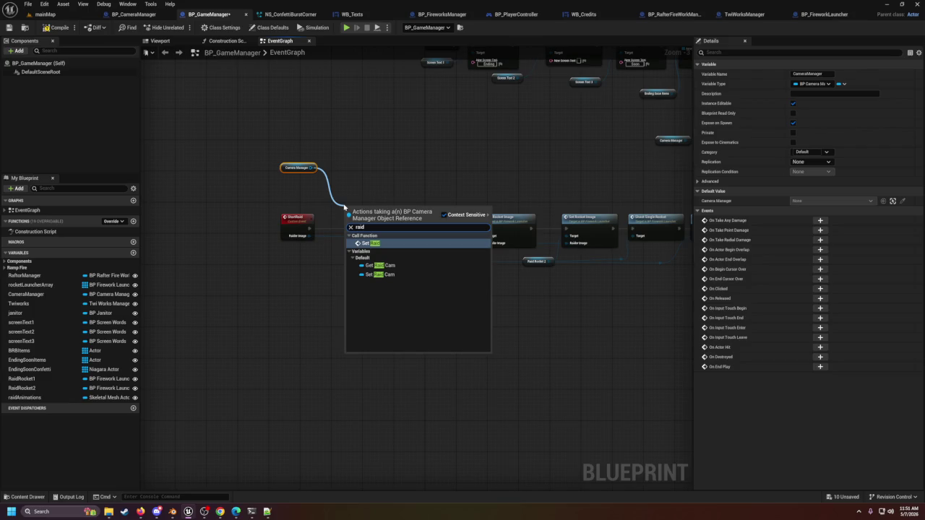
{"action": "key", "text": "Return"}
{"action": "mouse_move", "coordinate": [309, 229]}
{"action": "left_mouse_down"}
{"action": "mouse_move", "coordinate": [324, 231]}
{"action": "mouse_move", "coordinate": [343, 215]}
{"action": "mouse_move", "coordinate": [484, 230]}
{"action": "left_mouse_up"}
{"action": "left_click", "coordinate": [424, 168]}
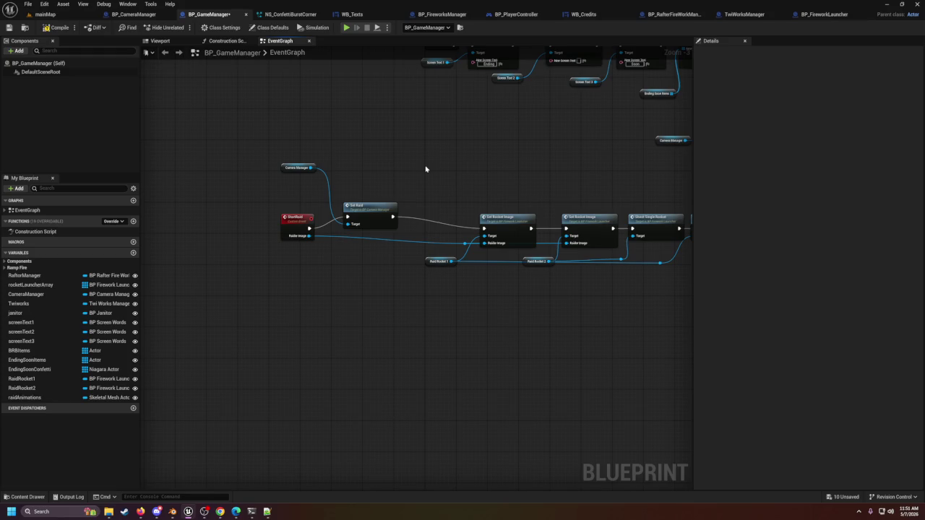
{"action": "left_click_drag", "start_coordinate": [368, 210], "coordinate": [372, 218]}
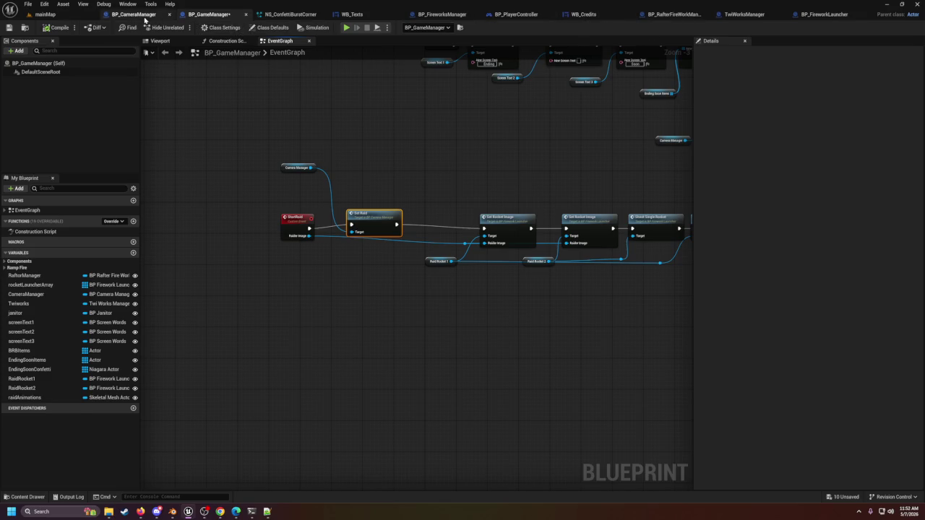
Step: Check the RaidCam getter and variable settings in BP_CameraManager, then head to TwiWorksManager
{"action": "left_click", "coordinate": [134, 14]}
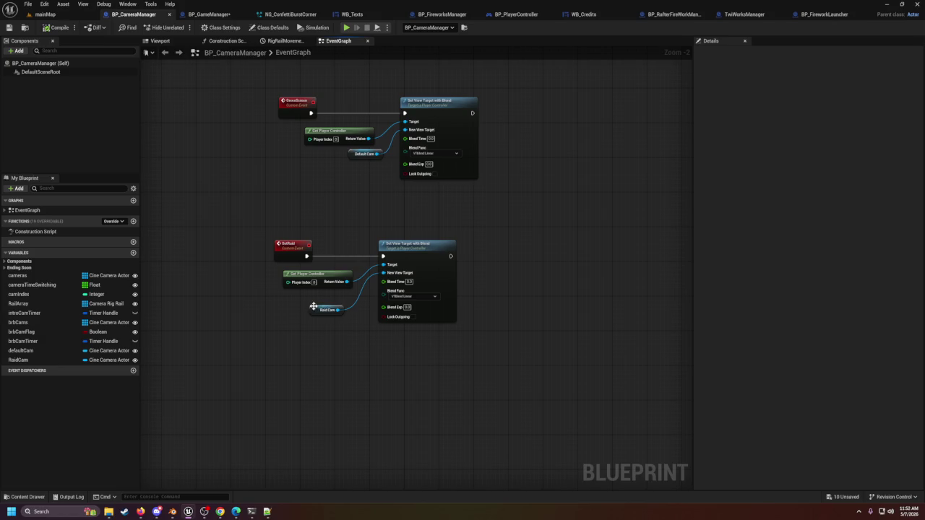
{"action": "left_click", "coordinate": [313, 306]}
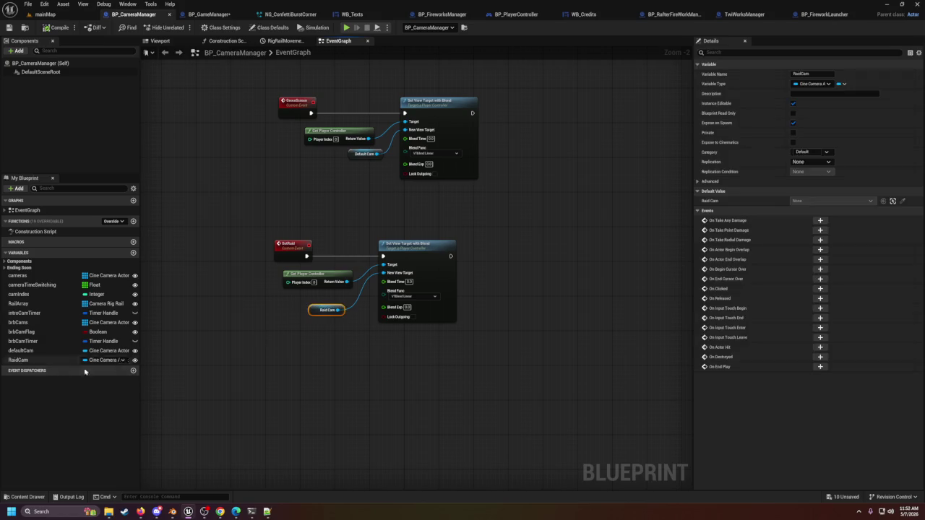
{"action": "left_click", "coordinate": [21, 359]}
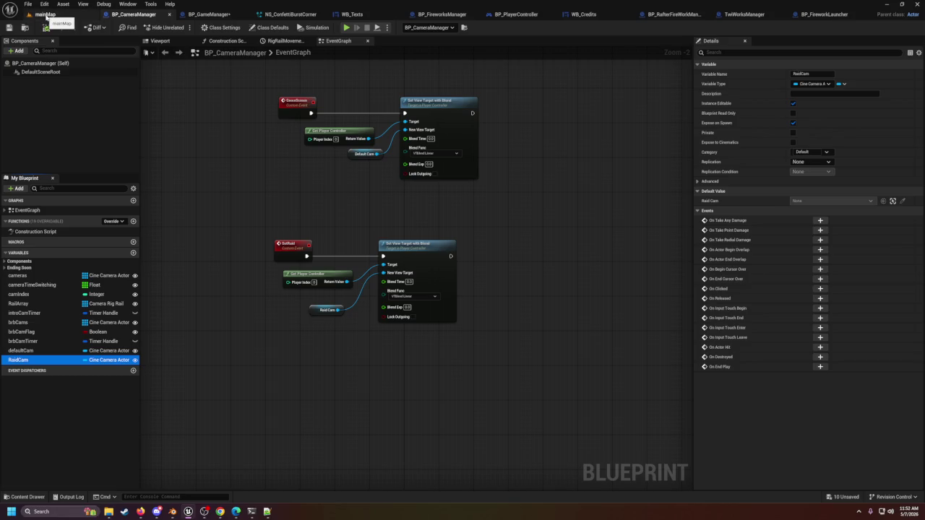
{"action": "left_click", "coordinate": [44, 14]}
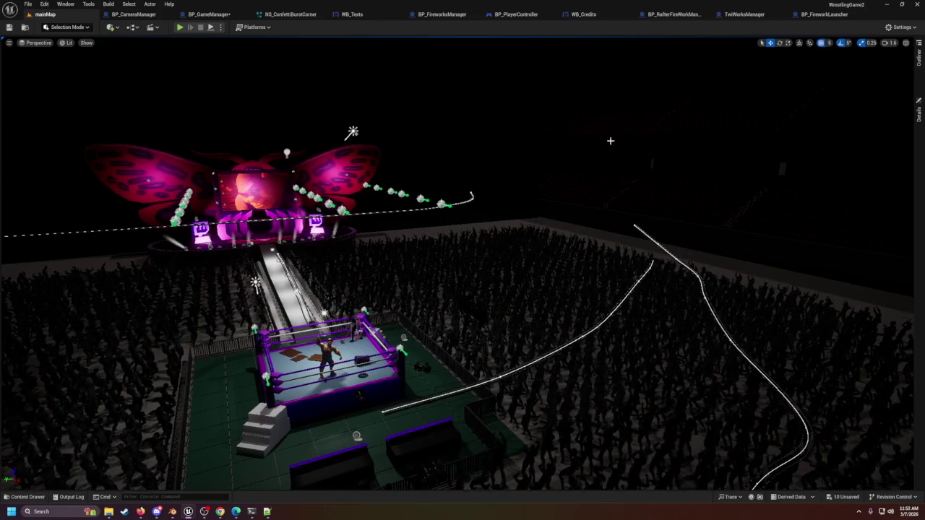
{"action": "left_click", "coordinate": [744, 13]}
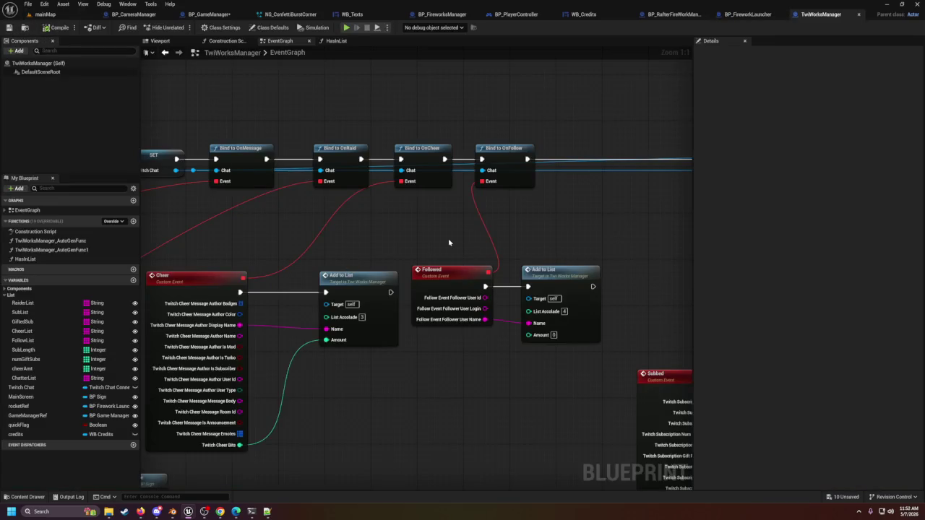
Step: Wire TwitchMessage into GetTwitchUser with Author Display Name as User Name, then play-test mainMap
{"action": "scroll", "coordinate": [448, 242], "scroll_direction": "down", "scroll_amount": 5}
{"action": "scroll", "coordinate": [561, 278], "scroll_direction": "up", "scroll_amount": 4}
{"action": "left_click_drag", "start_coordinate": [562, 278], "coordinate": [399, 238]}
{"action": "scroll", "coordinate": [399, 238], "scroll_direction": "down", "scroll_amount": 1}
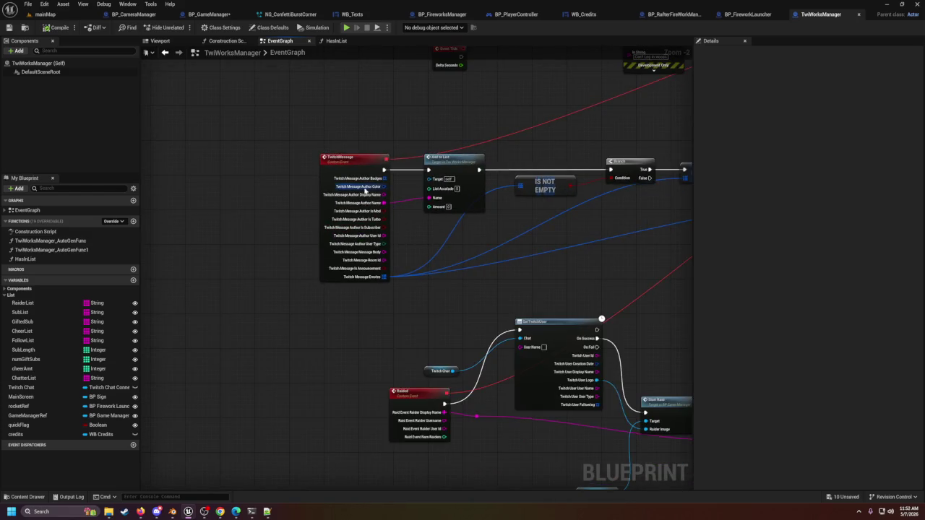
{"action": "mouse_move", "coordinate": [452, 289]}
{"action": "left_mouse_down"}
{"action": "mouse_move", "coordinate": [371, 248]}
{"action": "mouse_move", "coordinate": [207, 231]}
{"action": "mouse_move", "coordinate": [198, 219]}
{"action": "mouse_move", "coordinate": [440, 289]}
{"action": "left_mouse_up"}
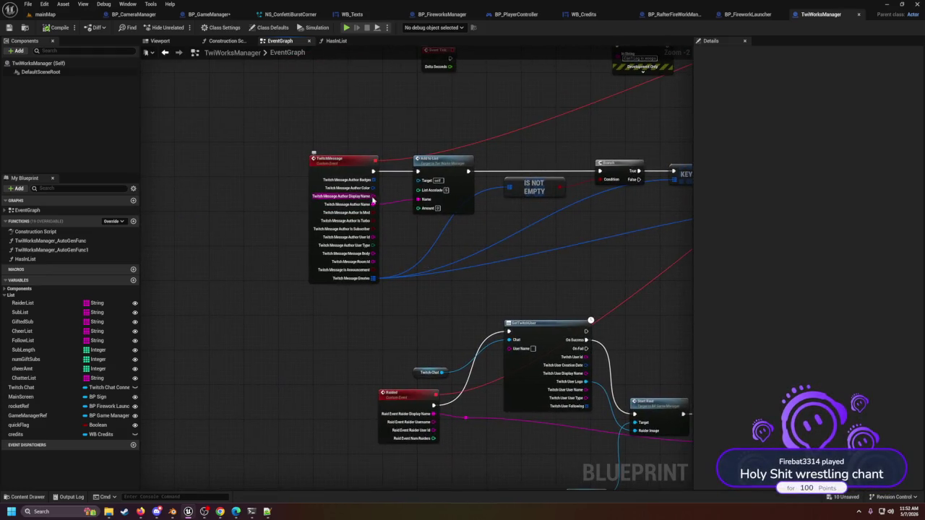
{"action": "mouse_move", "coordinate": [373, 172]}
{"action": "left_mouse_down"}
{"action": "mouse_move", "coordinate": [444, 286]}
{"action": "mouse_move", "coordinate": [510, 331]}
{"action": "left_mouse_up"}
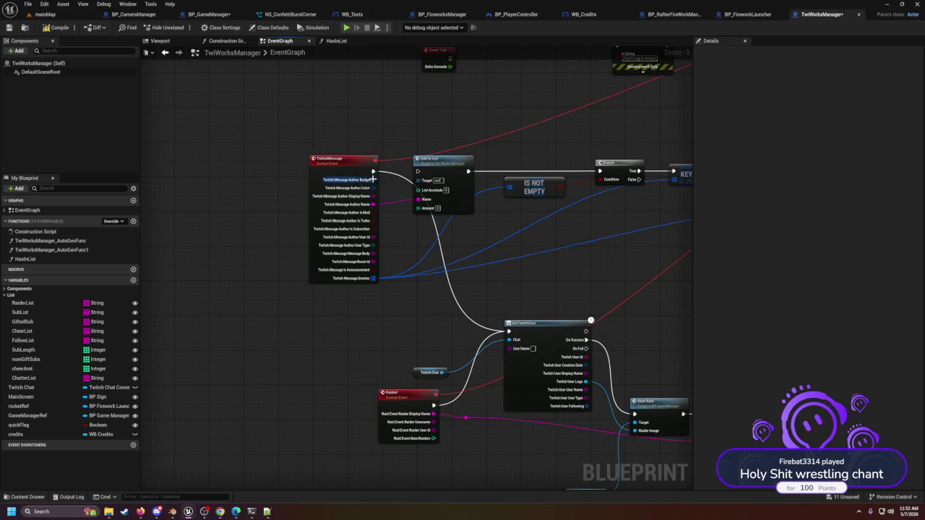
{"action": "mouse_move", "coordinate": [372, 195]}
{"action": "left_mouse_down"}
{"action": "mouse_move", "coordinate": [501, 327]}
{"action": "mouse_move", "coordinate": [497, 353]}
{"action": "mouse_move", "coordinate": [515, 354]}
{"action": "left_mouse_up"}
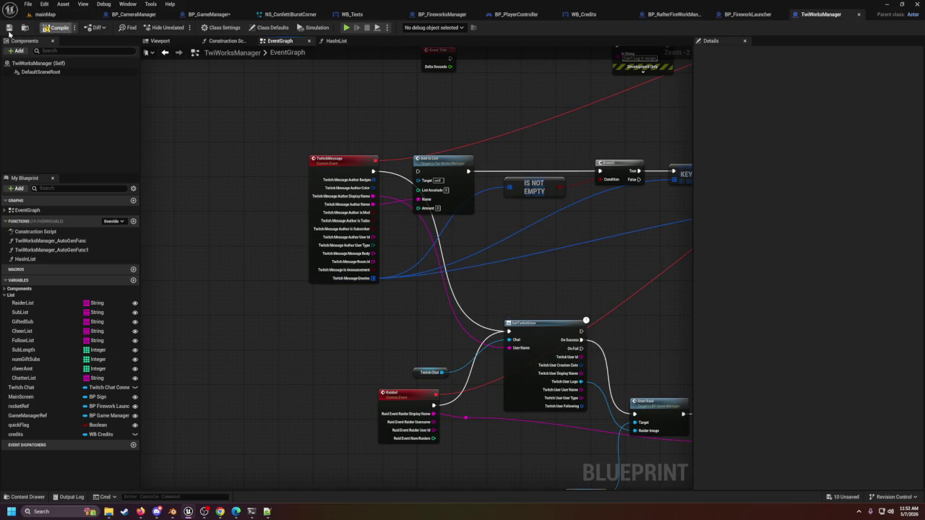
{"action": "left_click", "coordinate": [43, 15]}
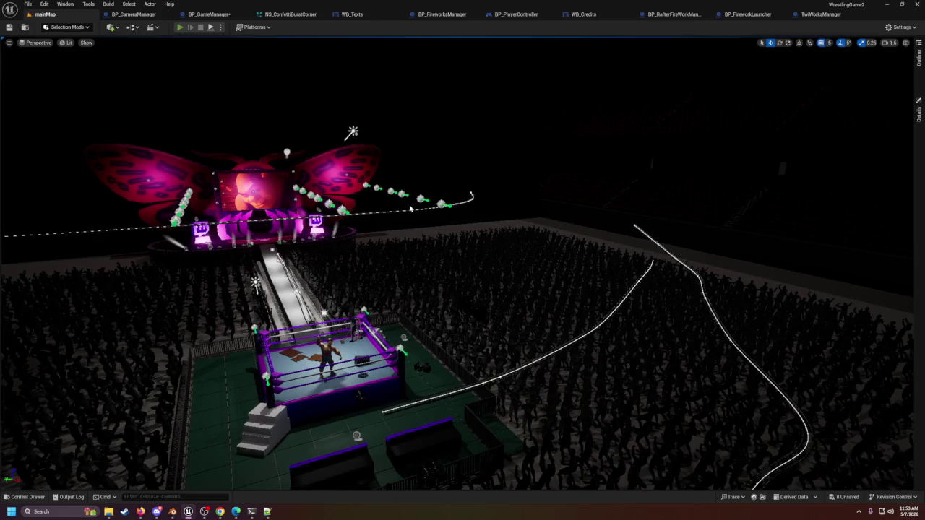
{"action": "key", "text": "alt+p"}
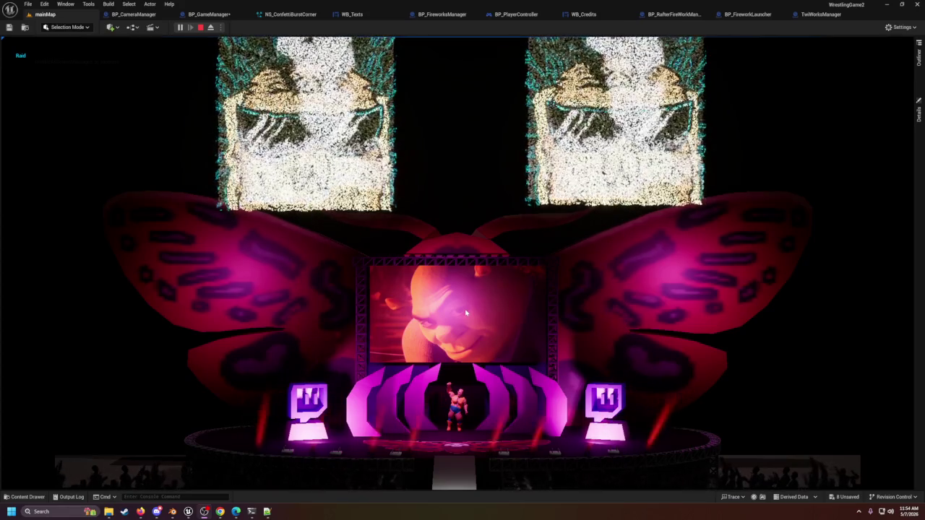
Step: Give the running Play In Editor session focus while the butterfly stage plays
{"action": "left_click", "coordinate": [679, 289]}
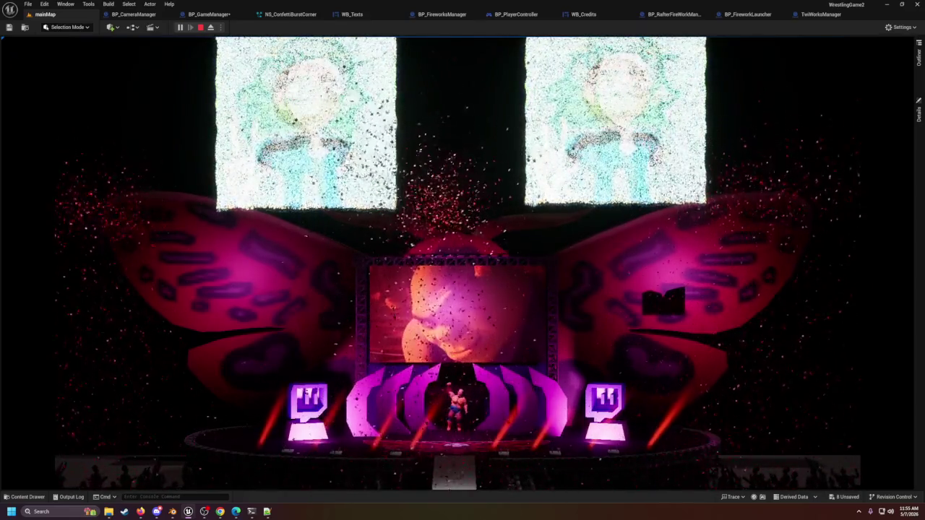
Step: Stop the Play In Editor session after watching the confetti raid effects
{"action": "key", "text": "Escape"}
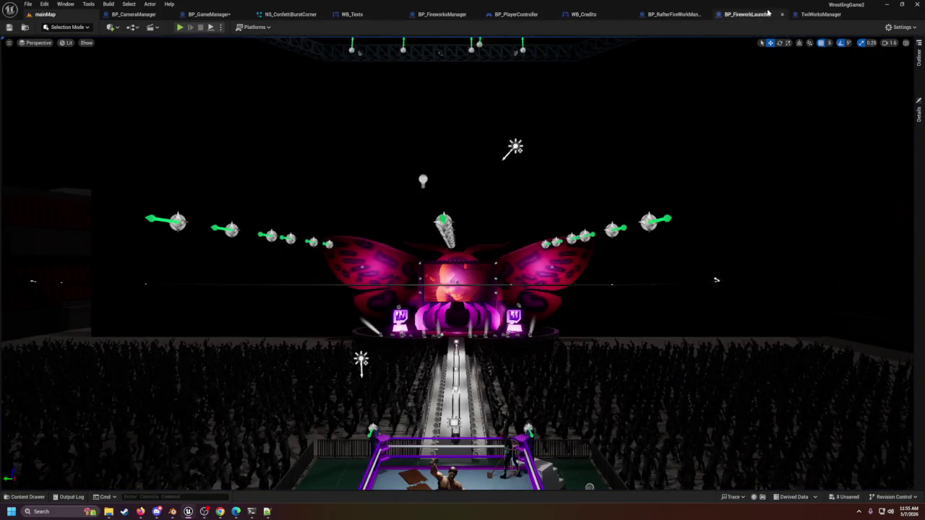
Step: In TwiWorksManager, wire TwitchMessage straight back to the Add to List node
{"action": "left_click", "coordinate": [799, 15]}
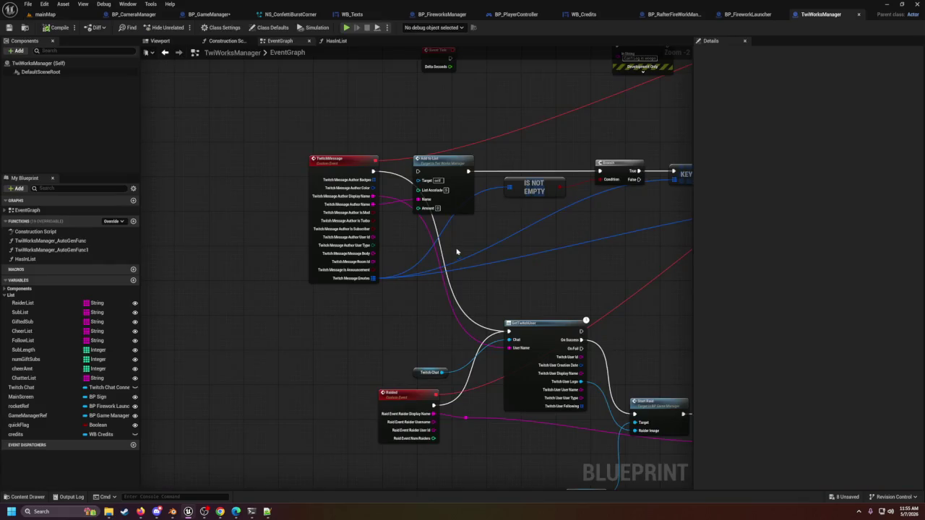
{"action": "scroll", "coordinate": [446, 182], "scroll_direction": "up", "scroll_amount": 2}
{"action": "left_click_drag", "start_coordinate": [345, 169], "coordinate": [408, 170]}
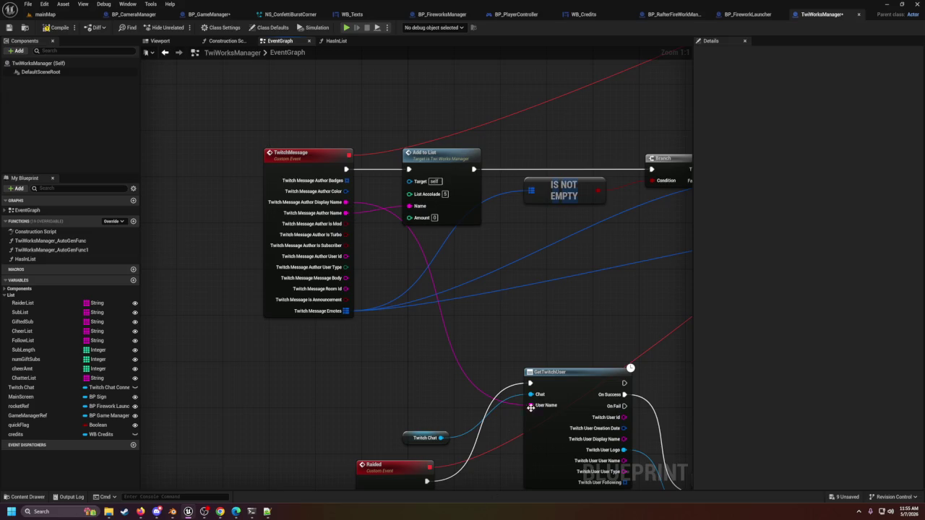
Step: Review the Raided, emote image and GetTwitchUser nodes, then save the blueprint
{"action": "mouse_move", "coordinate": [491, 434]}
{"action": "left_mouse_down"}
{"action": "mouse_move", "coordinate": [361, 368]}
{"action": "mouse_move", "coordinate": [450, 310]}
{"action": "mouse_move", "coordinate": [448, 287]}
{"action": "mouse_move", "coordinate": [465, 414]}
{"action": "left_mouse_up"}
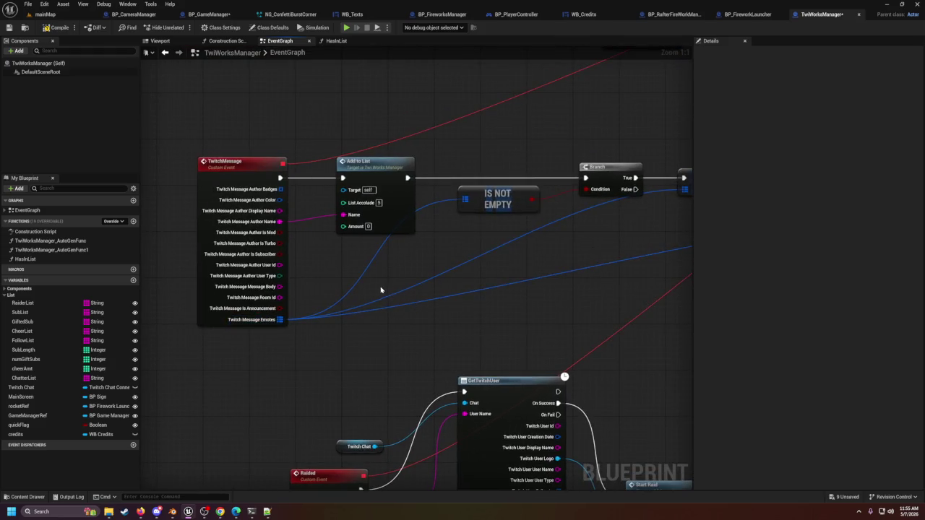
{"action": "mouse_move", "coordinate": [645, 171]}
{"action": "left_mouse_down"}
{"action": "mouse_move", "coordinate": [367, 157]}
{"action": "mouse_move", "coordinate": [16, 118]}
{"action": "left_mouse_up"}
{"action": "mouse_move", "coordinate": [142, 216]}
{"action": "left_mouse_down"}
{"action": "mouse_move", "coordinate": [376, 261]}
{"action": "mouse_move", "coordinate": [472, 263]}
{"action": "left_mouse_up"}
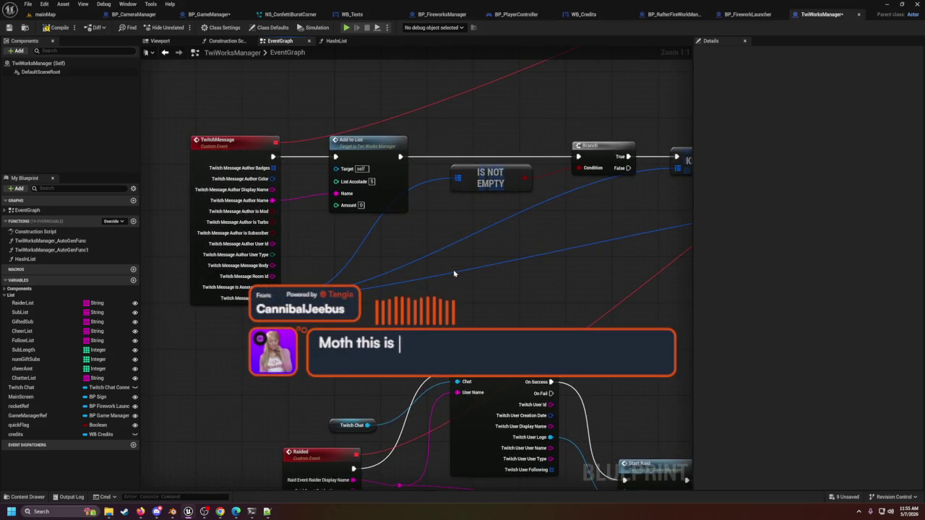
{"action": "key", "text": "ctrl+s"}
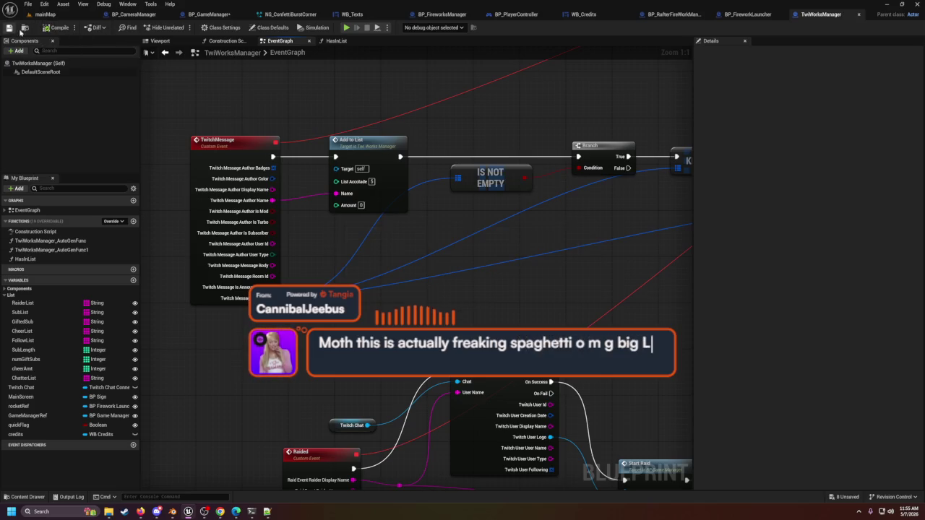
{"action": "scroll", "coordinate": [433, 209], "scroll_direction": "down", "scroll_amount": 12}
{"action": "scroll", "coordinate": [484, 246], "scroll_direction": "up", "scroll_amount": 2}
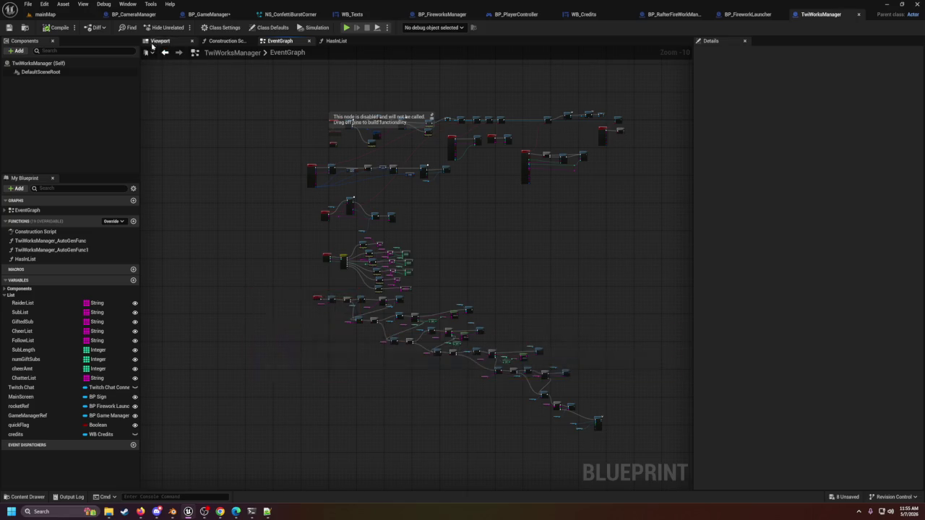
{"action": "left_click", "coordinate": [45, 13]}
Step: Save all, play-test the arena with the wrestler in the ring, then stop
{"action": "key", "text": "ctrl+s"}
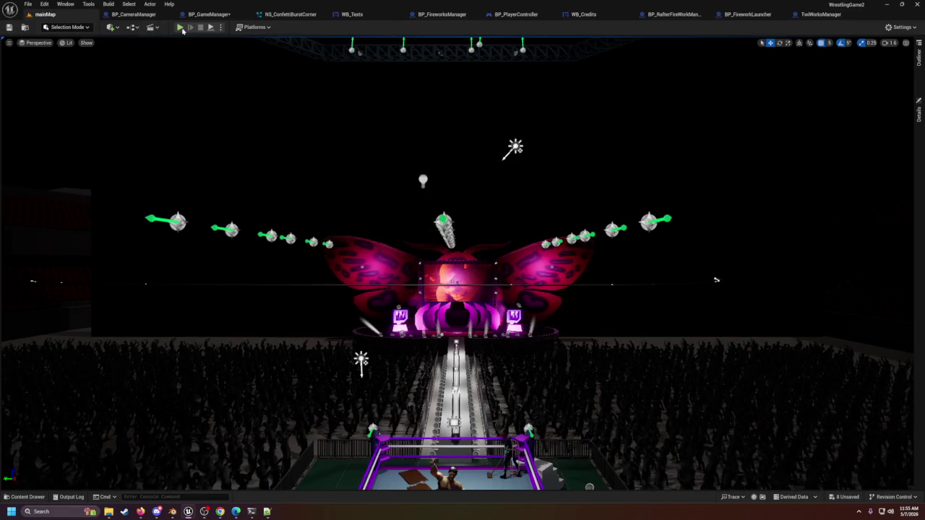
{"action": "key", "text": "alt+p"}
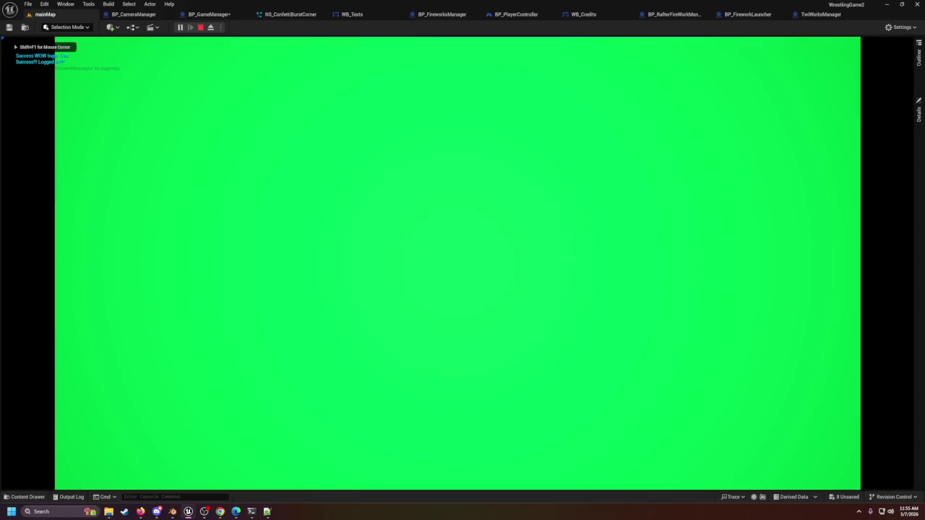
{"action": "key", "text": "shift+F1"}
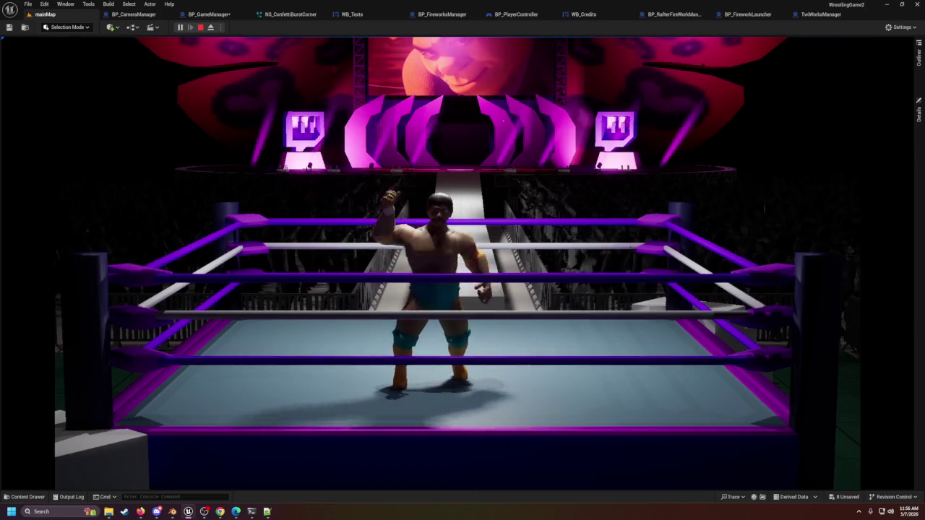
{"action": "key", "text": "Escape"}
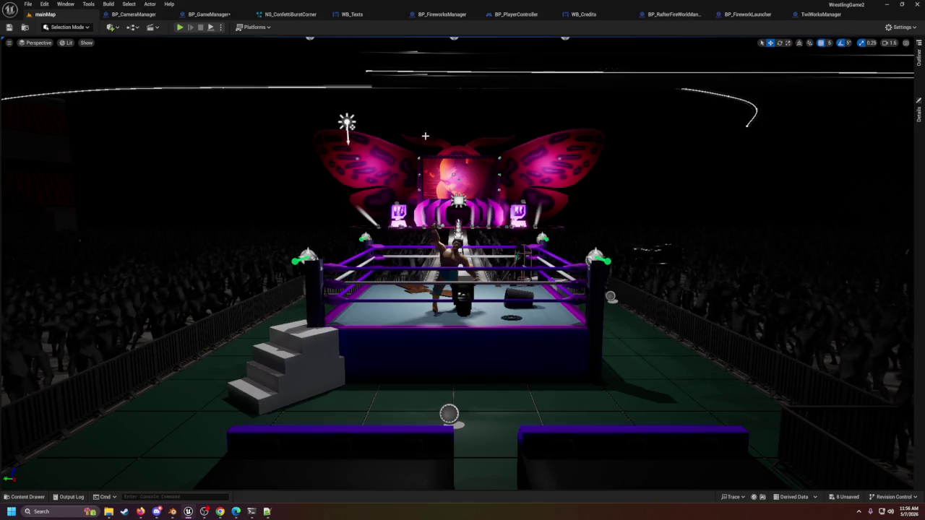
{"action": "left_click_drag", "start_coordinate": [426, 136], "coordinate": [318, 141]}
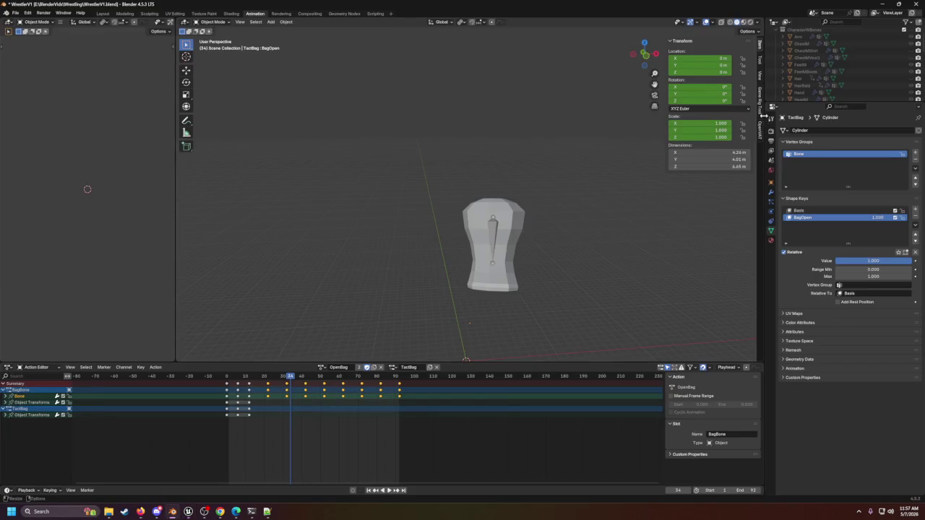
Step: In Blender, unhide CharacterWBones and preview the OpenBag animation before returning to Unreal
{"action": "scroll", "coordinate": [897, 54], "scroll_direction": "up", "scroll_amount": 2}
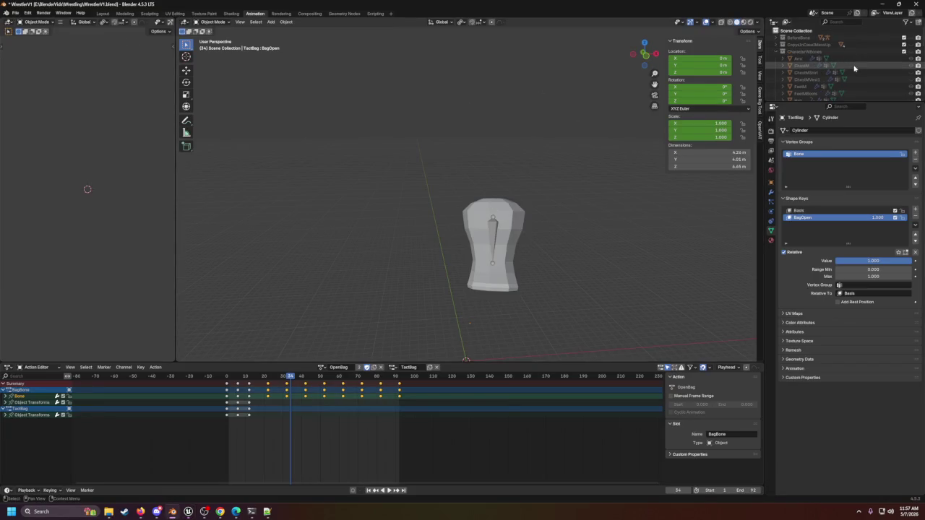
{"action": "left_click", "coordinate": [916, 52]}
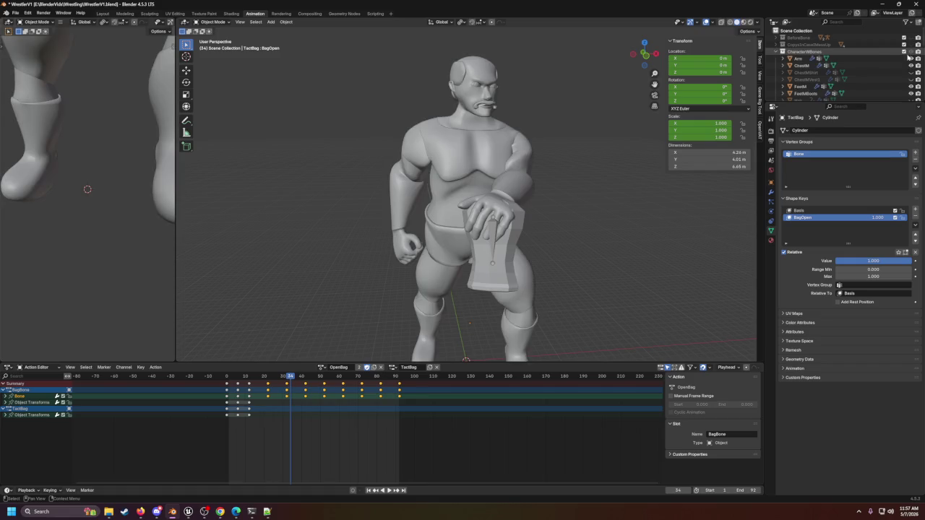
{"action": "scroll", "coordinate": [614, 186], "scroll_direction": "down", "scroll_amount": 4}
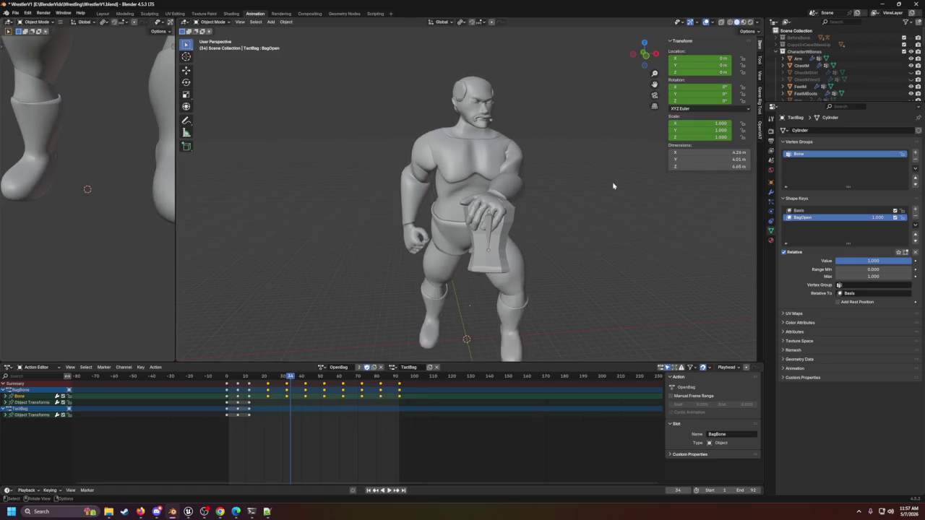
{"action": "left_click", "coordinate": [389, 490]}
{"action": "scroll", "coordinate": [532, 268], "scroll_direction": "up", "scroll_amount": 3}
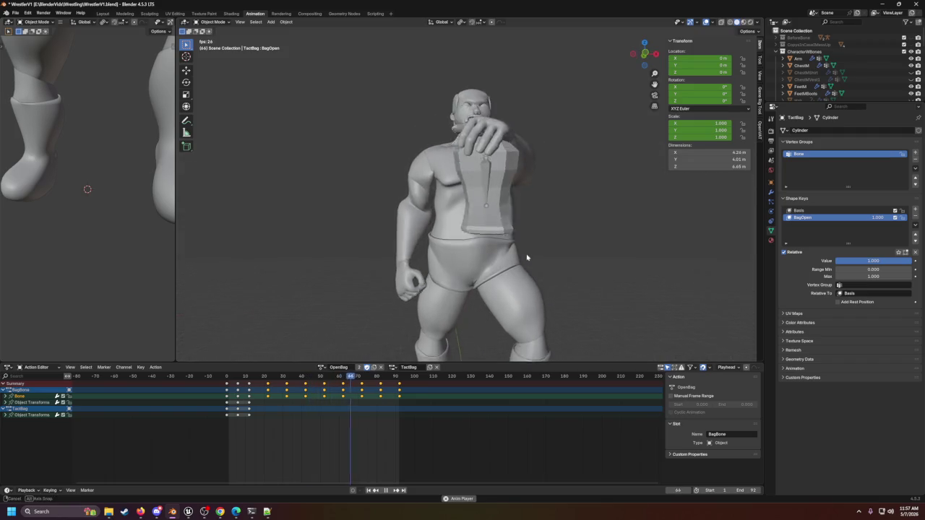
{"action": "scroll", "coordinate": [523, 266], "scroll_direction": "down", "scroll_amount": 2}
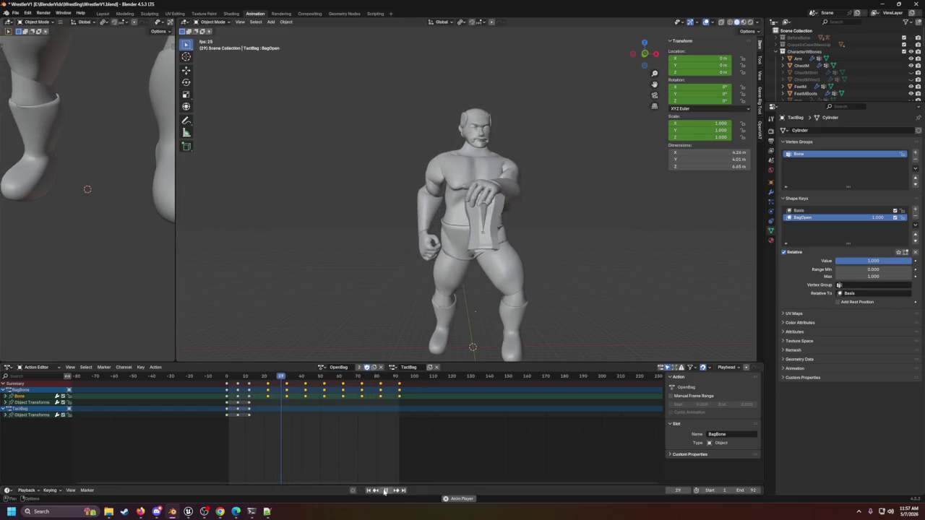
{"action": "key", "text": "space"}
{"action": "left_click", "coordinate": [188, 511]}
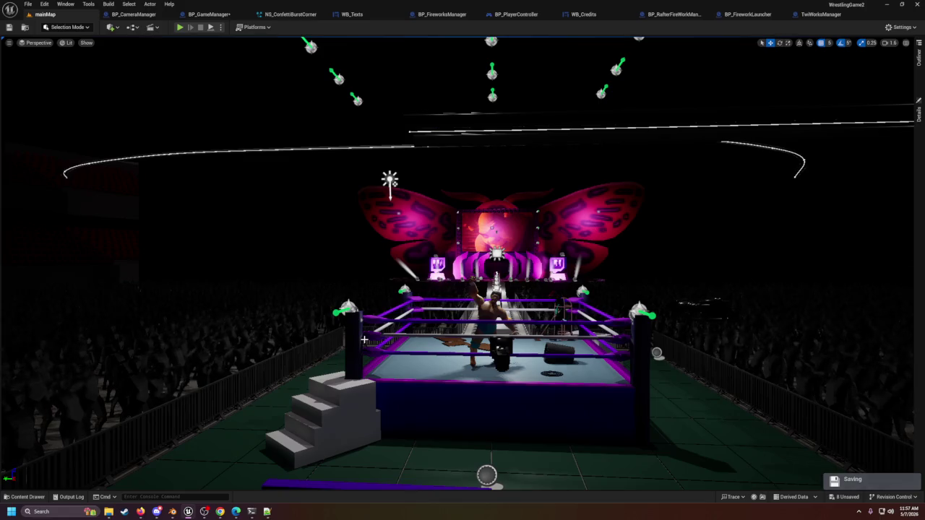
Step: Browse the Content Drawer's Assets folder and open the 1_bit mesh
{"action": "left_click", "coordinate": [31, 497]}
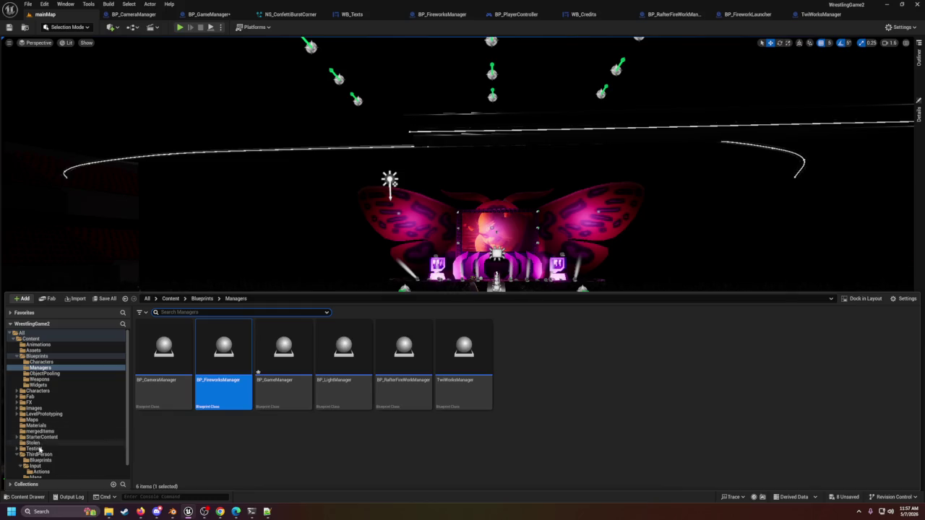
{"action": "left_click", "coordinate": [34, 350]}
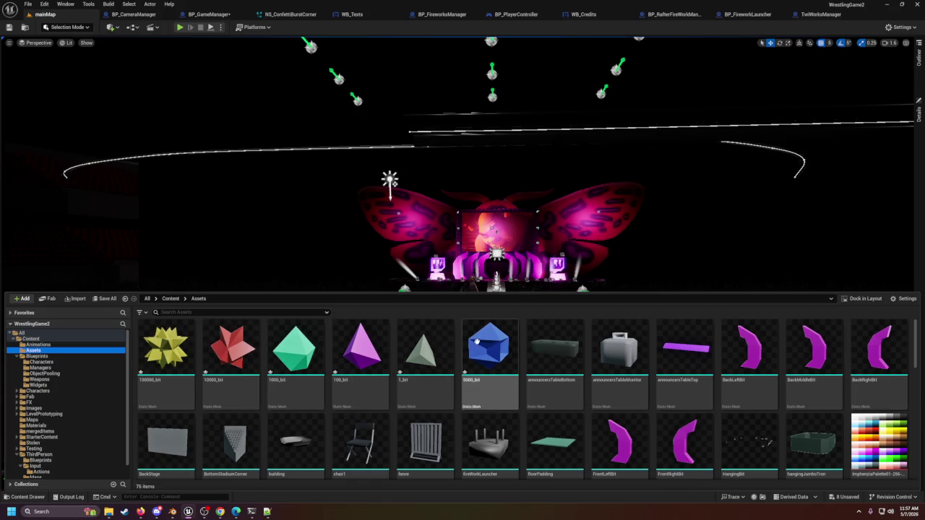
{"action": "mouse_move", "coordinate": [422, 351]}
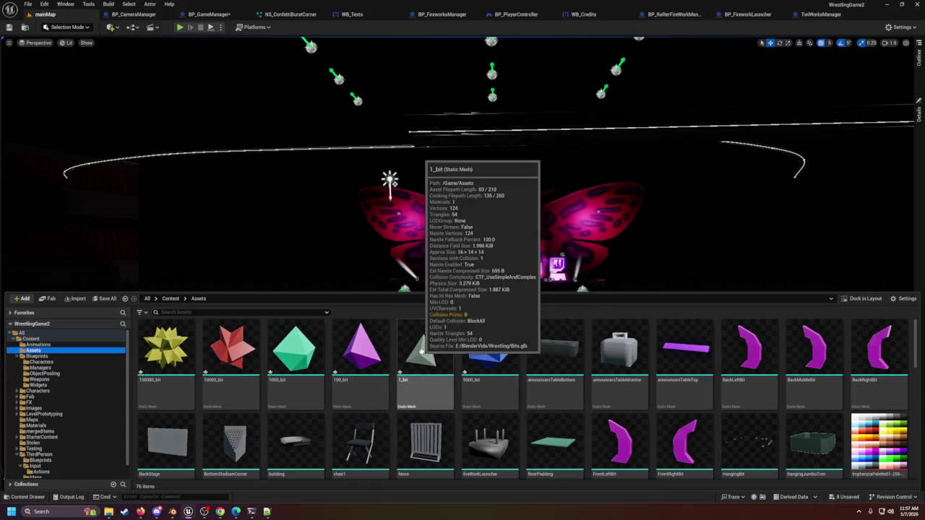
{"action": "left_click", "coordinate": [421, 351]}
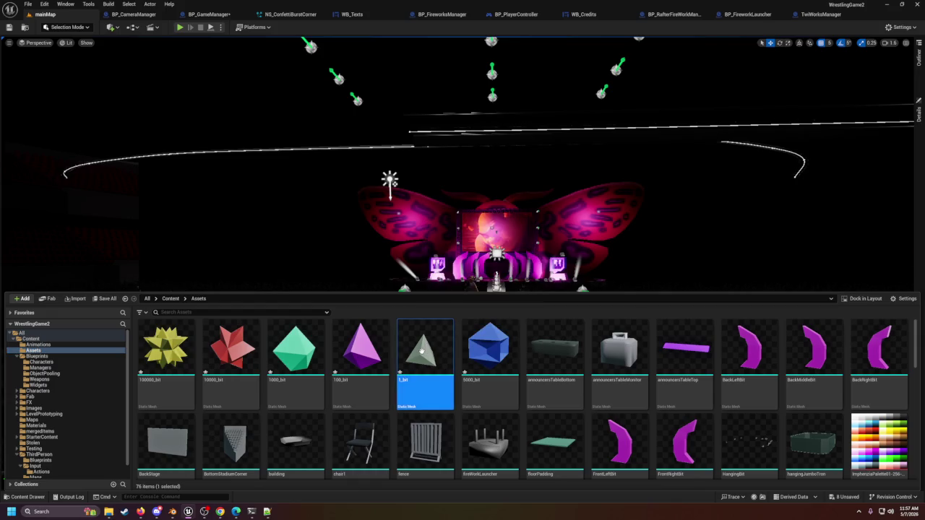
{"action": "double_click", "coordinate": [423, 354]}
Step: Orbit around the 1_bit pyramid mesh, then close its Static Mesh editor
{"action": "scroll", "coordinate": [336, 290], "scroll_direction": "up", "scroll_amount": 5}
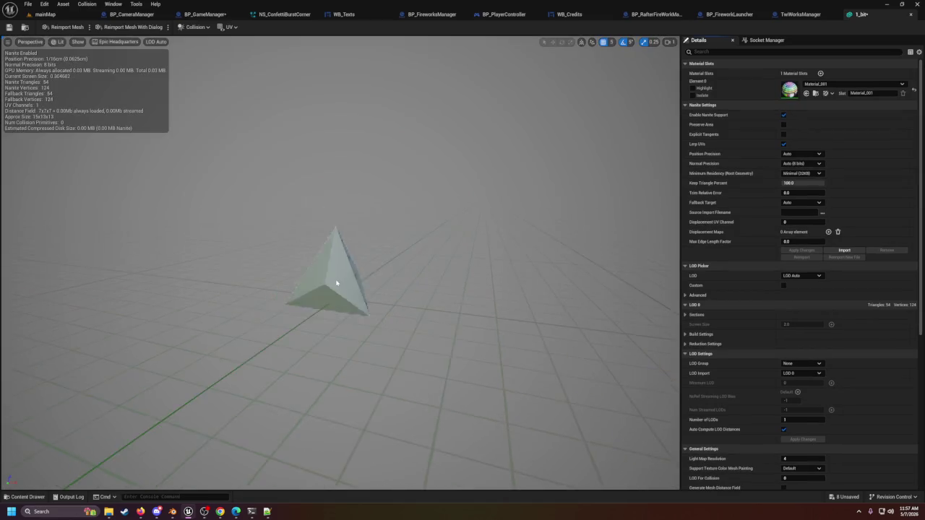
{"action": "mouse_move", "coordinate": [324, 270]}
{"action": "left_mouse_down"}
{"action": "mouse_move", "coordinate": [339, 260]}
{"action": "mouse_move", "coordinate": [339, 279]}
{"action": "mouse_move", "coordinate": [382, 278]}
{"action": "mouse_move", "coordinate": [318, 280]}
{"action": "left_mouse_up"}
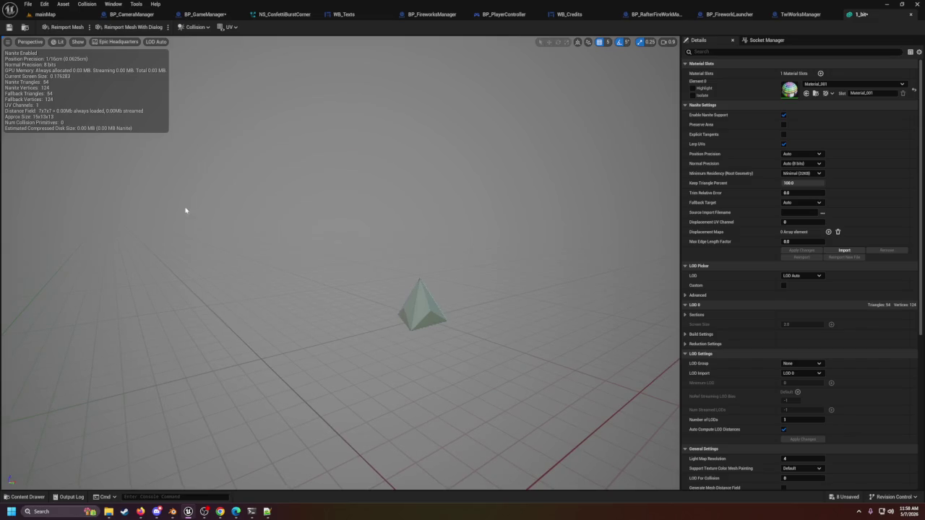
{"action": "left_click", "coordinate": [910, 16]}
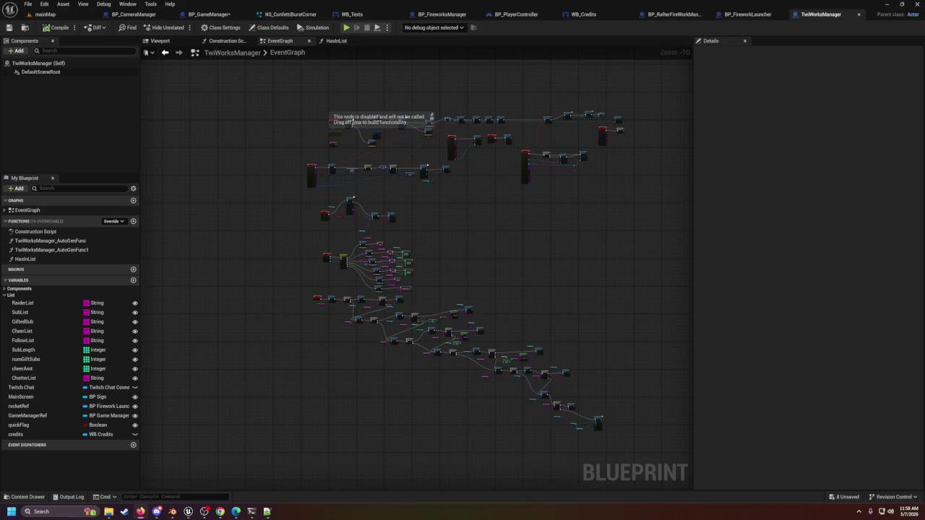
{"action": "key", "text": "alt+Tab"}
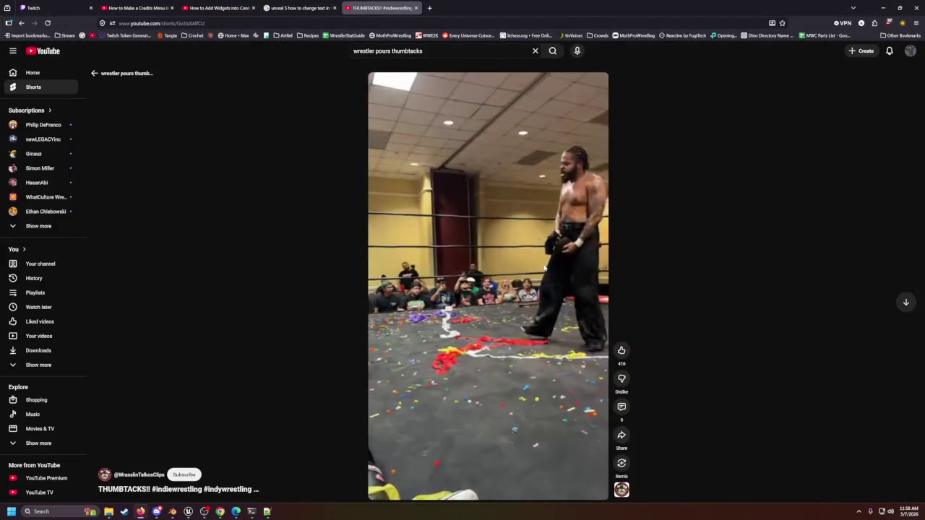
{"action": "left_click", "coordinate": [545, 268]}
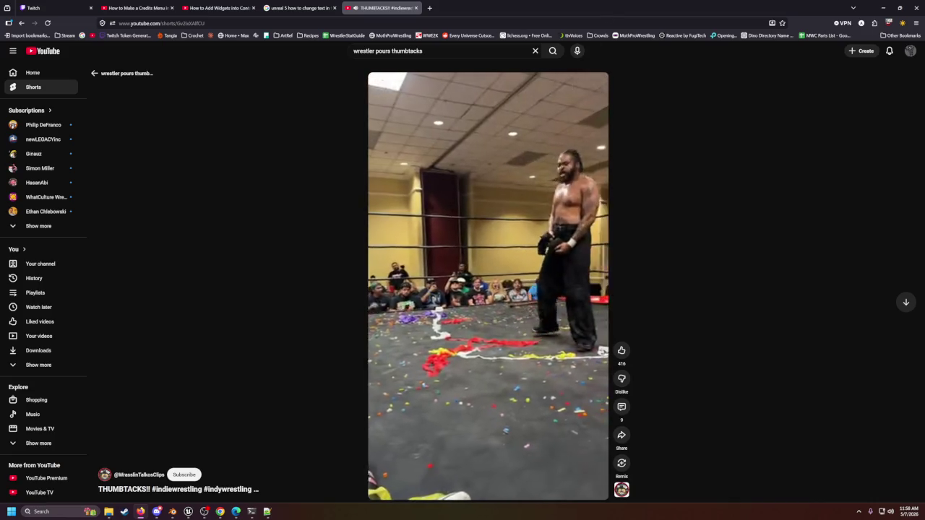
{"action": "left_click", "coordinate": [140, 512]}
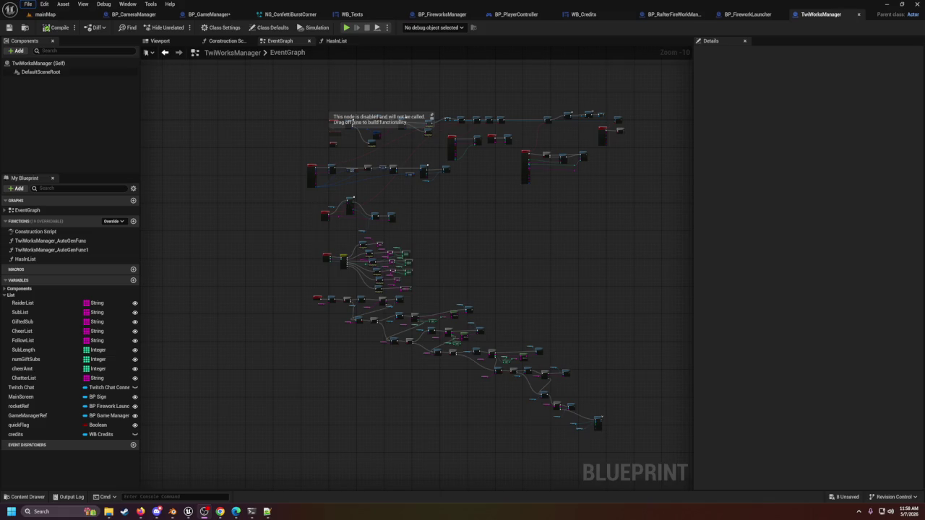
Step: Save the TwiWorksManager blueprint via File > Save
{"action": "left_click", "coordinate": [28, 3]}
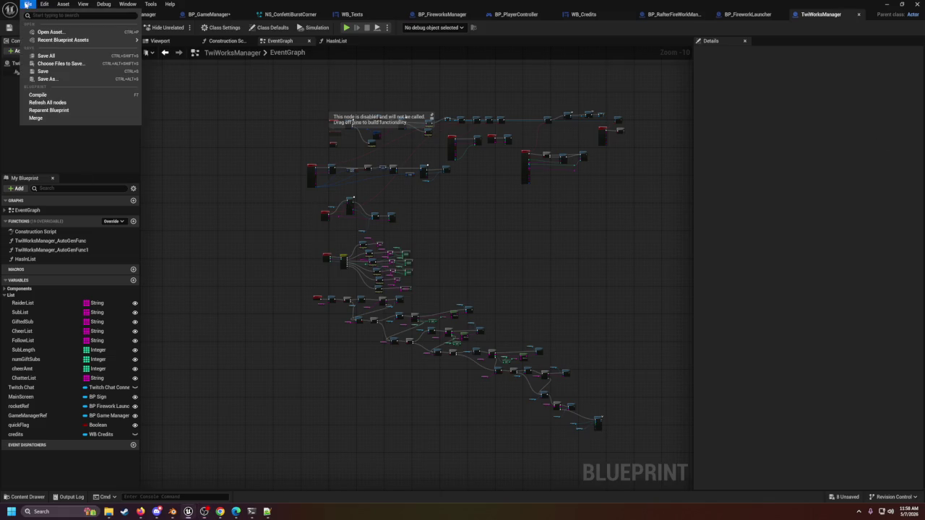
{"action": "left_click", "coordinate": [58, 74]}
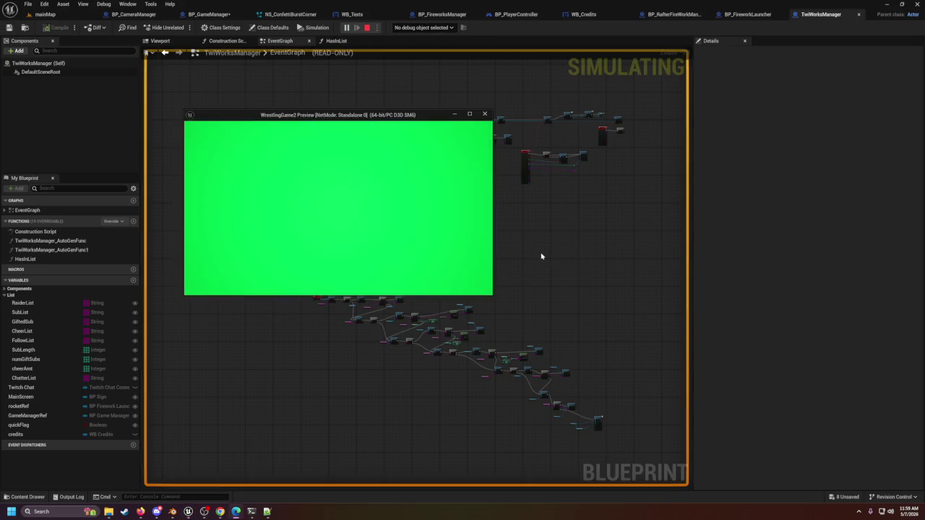
Step: Stop the mainMap play session, relaunch it with Alt+P, and free the mouse with Shift+F1
{"action": "left_click", "coordinate": [64, 16]}
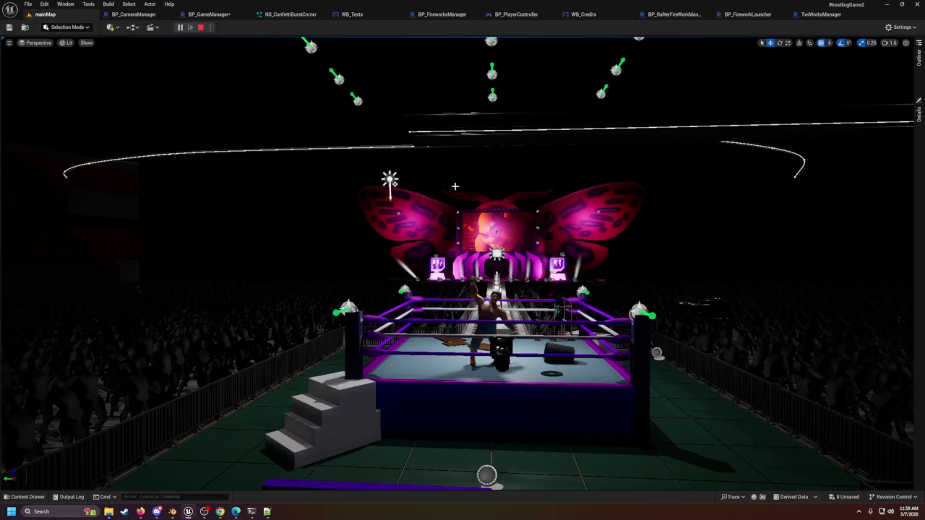
{"action": "left_click", "coordinate": [200, 27]}
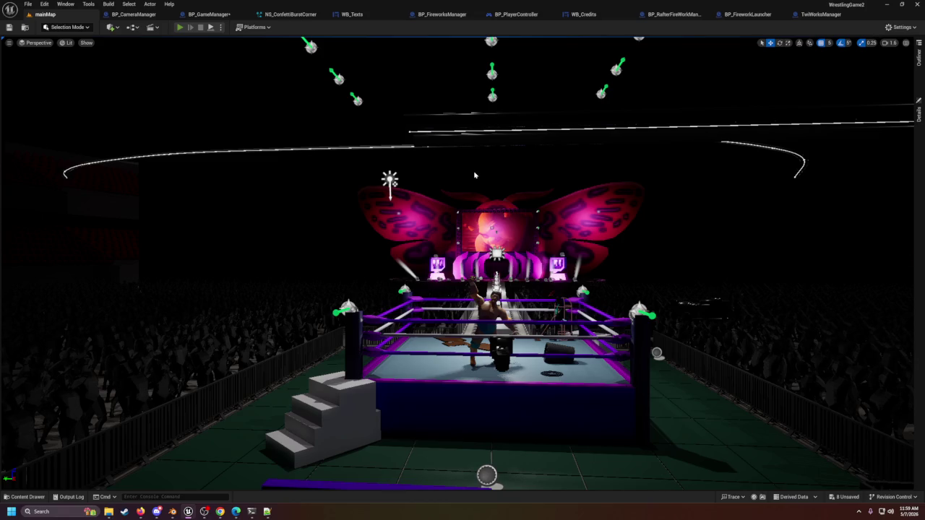
{"action": "key", "text": "alt+p"}
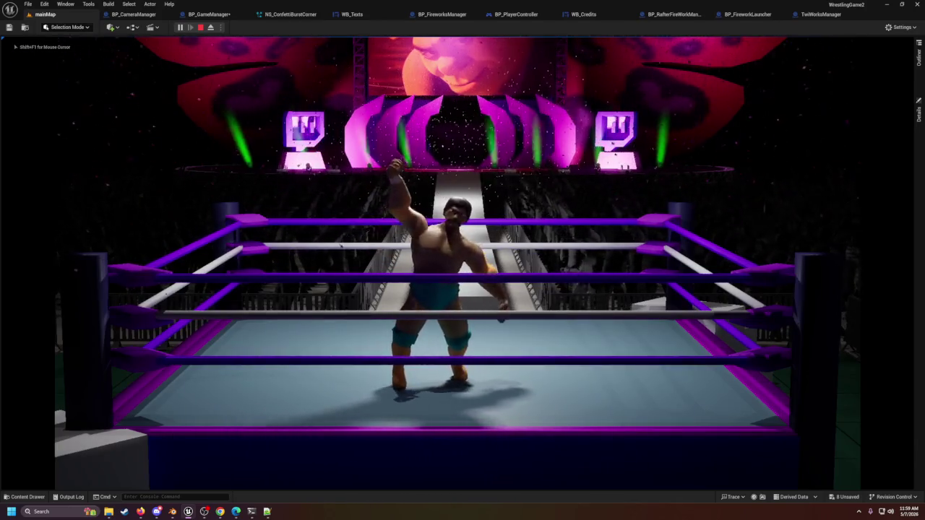
{"action": "key", "text": "shift+F1"}
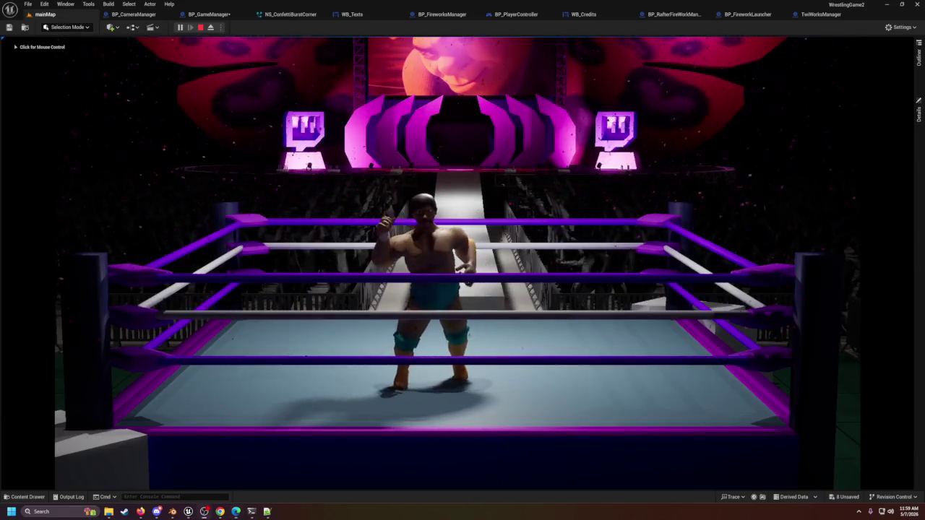